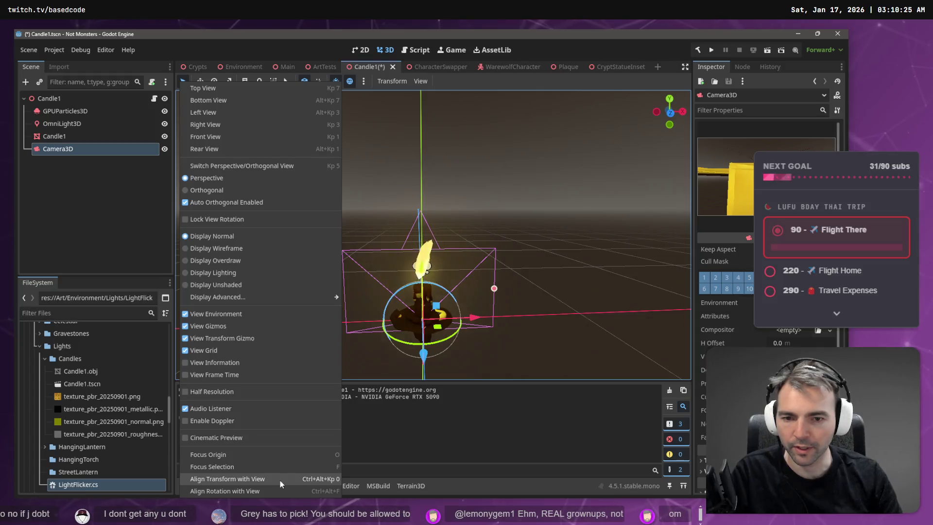
- Test-run the game, then the Candle1 scene on its own, stopping each run
key(F6)
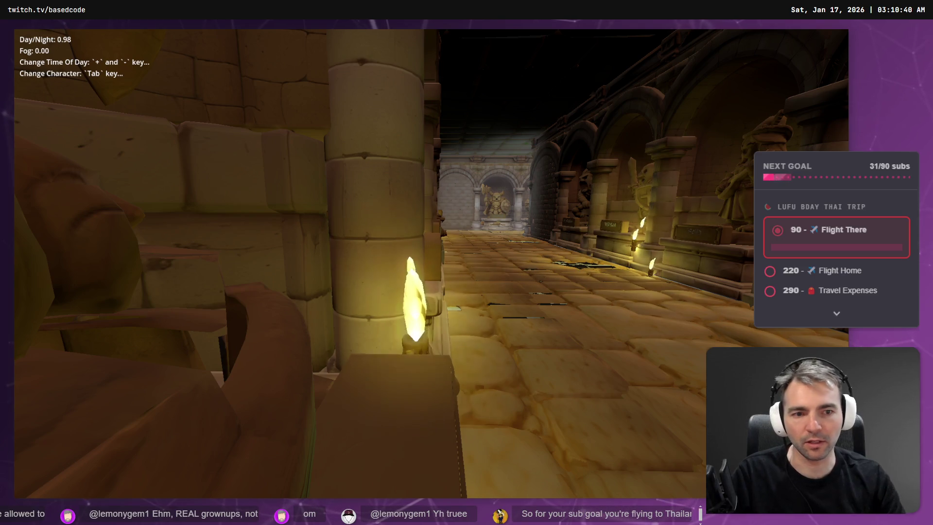
key(Escape)
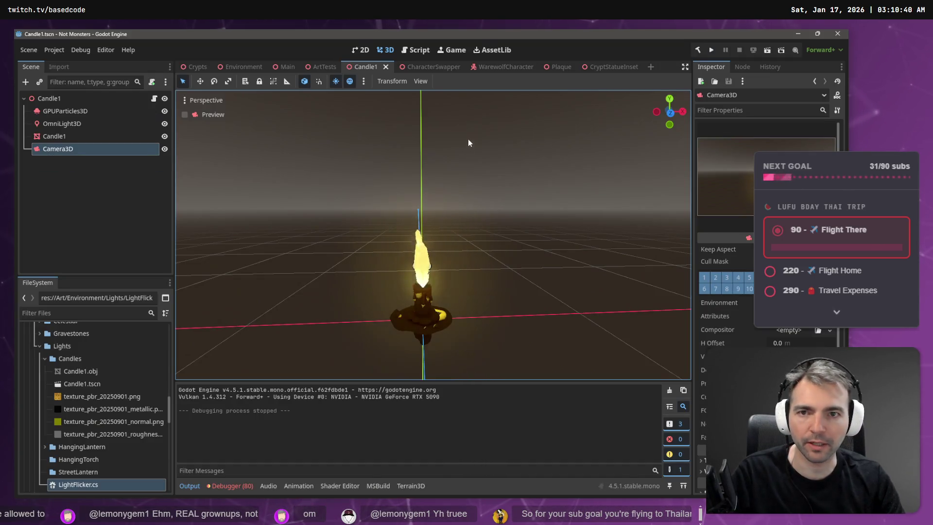
key(F5)
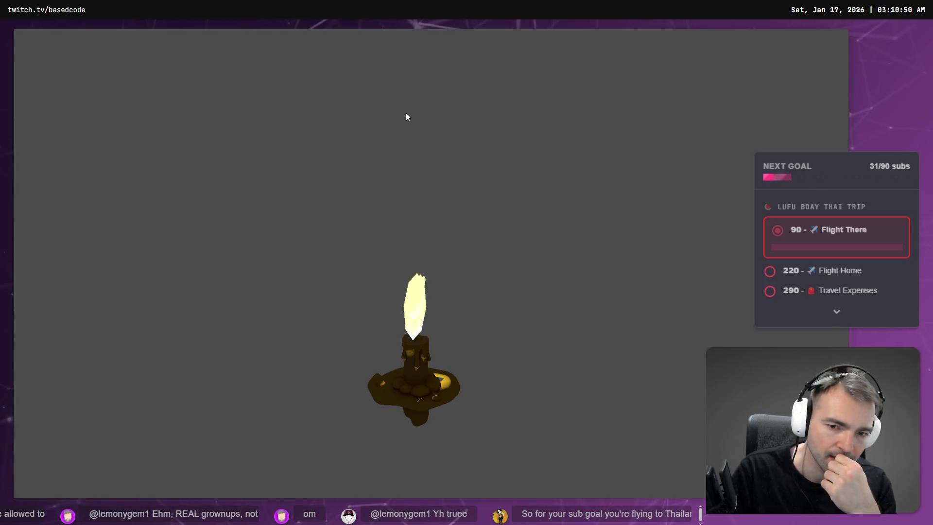
key(Escape)
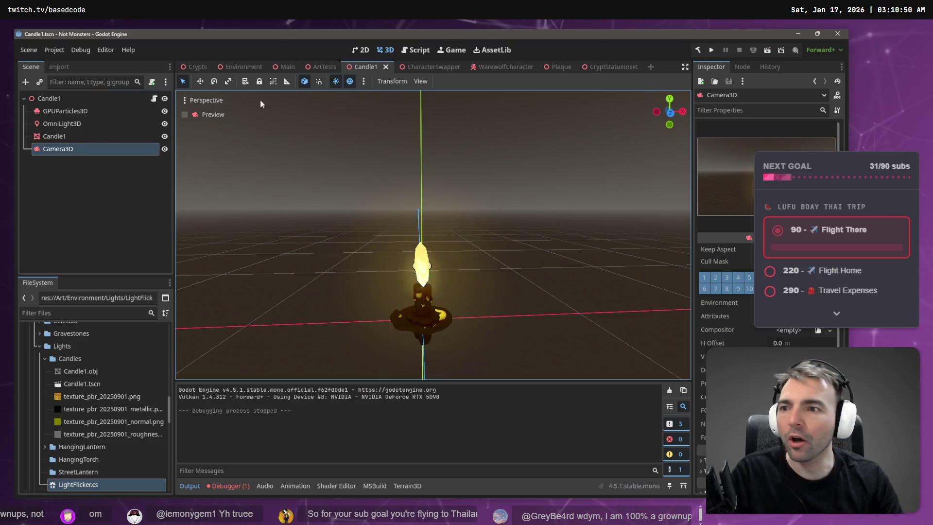
- Raise the OmniLight3D about 0.267 above the flame, preview the candle, then delete Camera3D
click(91, 122)
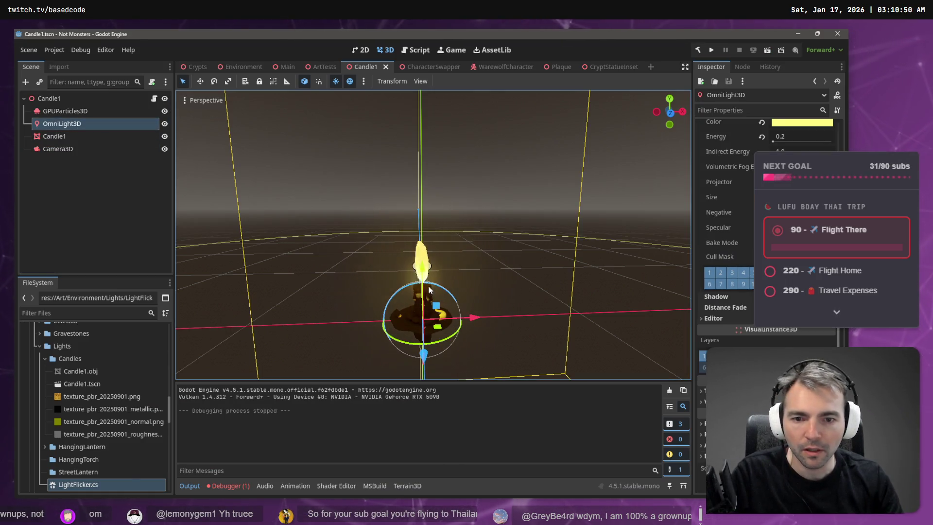
mouse_move(423, 280)
mouse_down()
mouse_move(426, 168)
mouse_move(426, 181)
mouse_up()
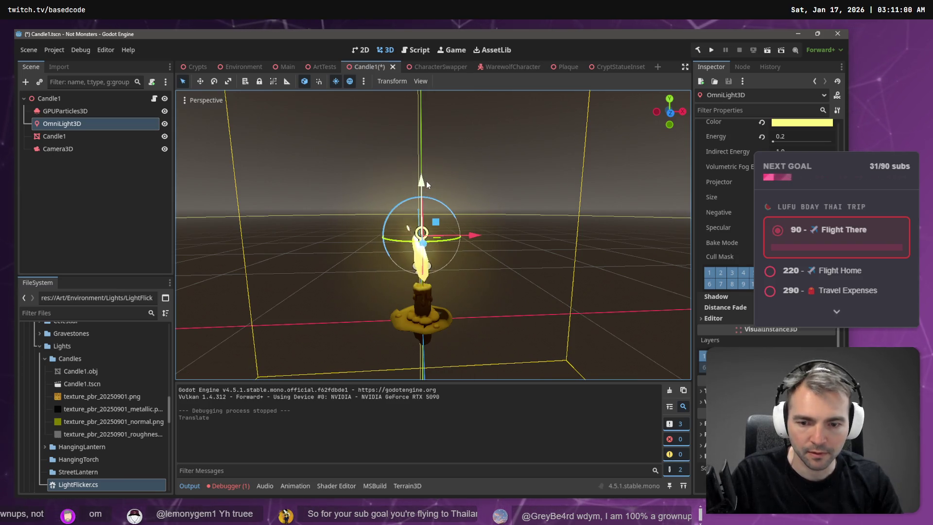
key(F6)
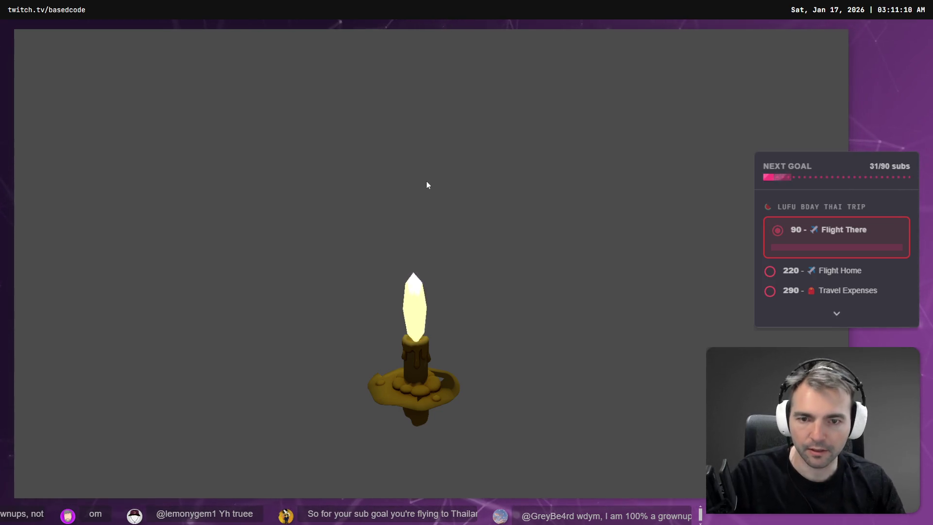
key(F8)
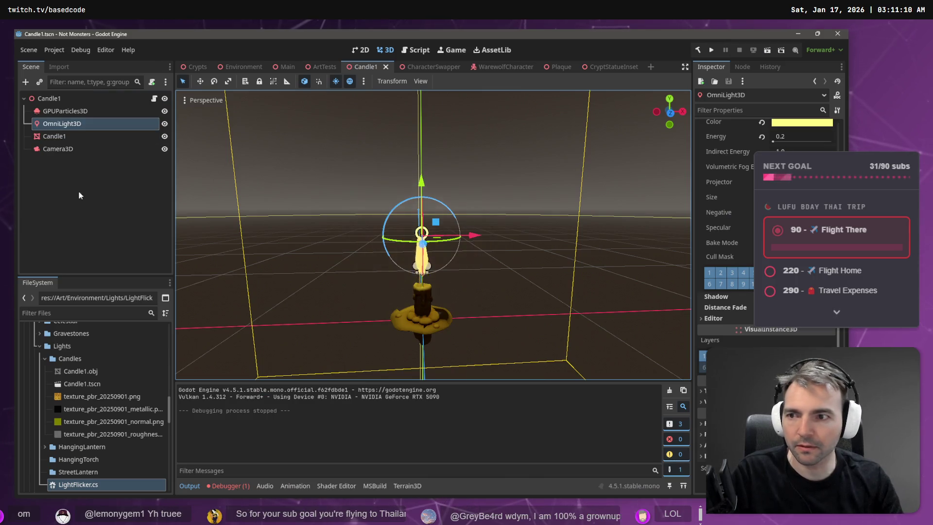
click(43, 153)
key(Delete)
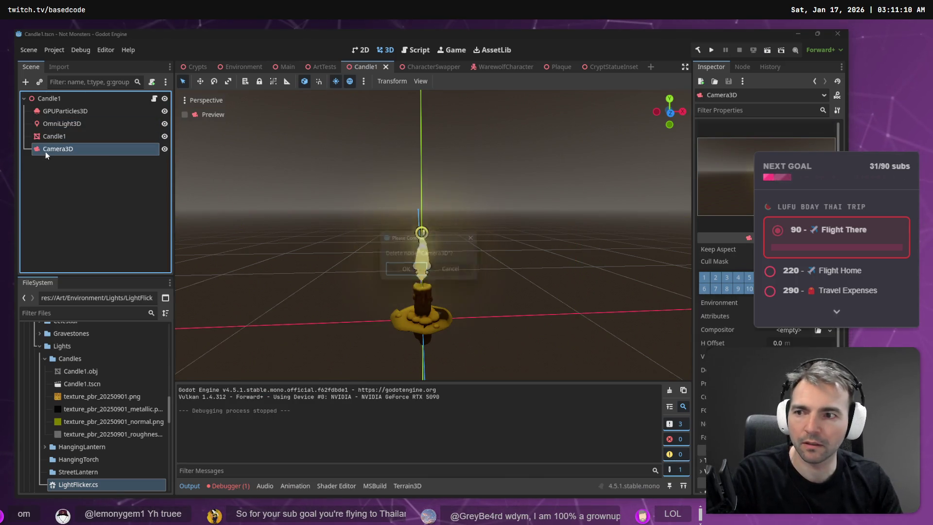
- Confirm removing the Camera3D node and save the candle scene with Ctrl+S
click(409, 265)
key(ctrl+s)
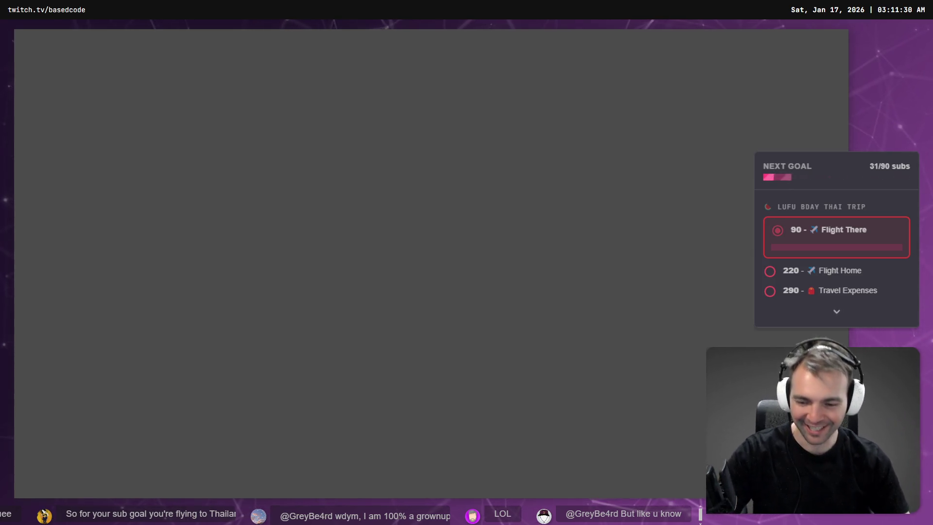
- Launch the game, walk down the staircase into the statue hall, and switch to foggy night
key(F5)
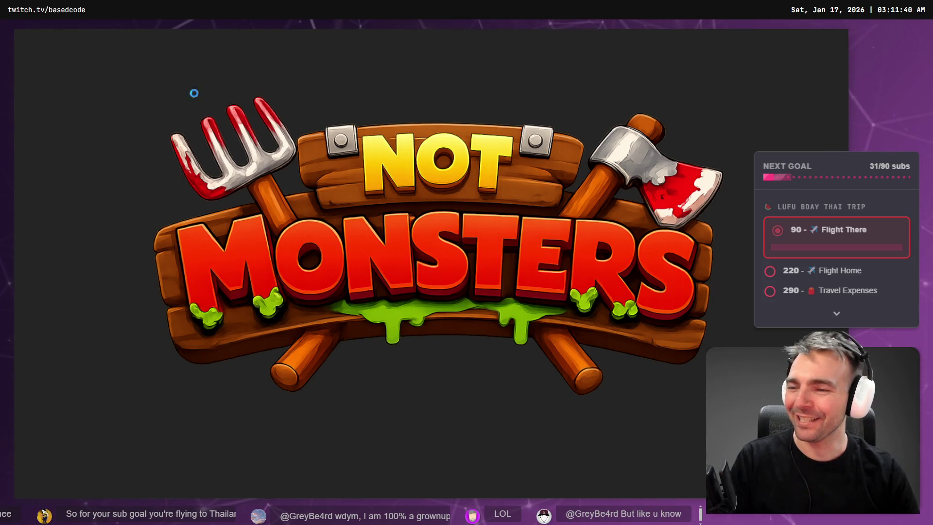
key(w)
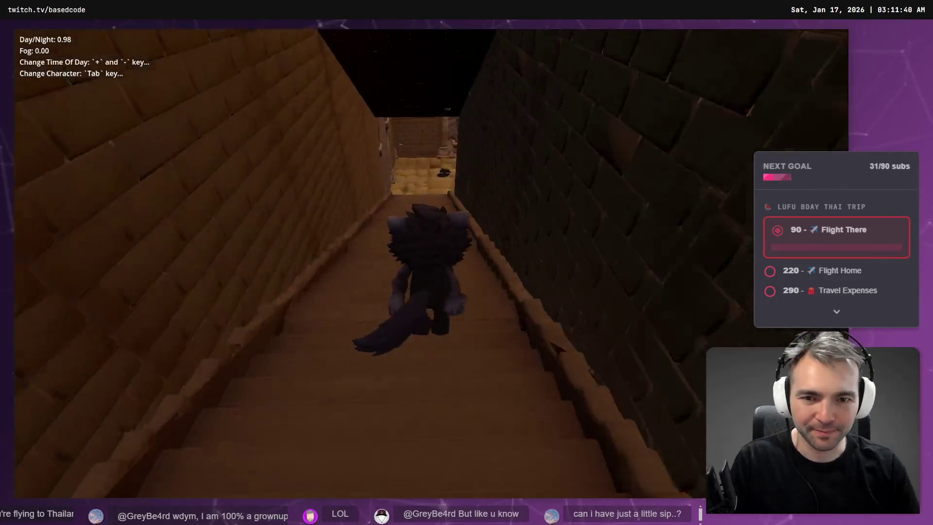
key(w)
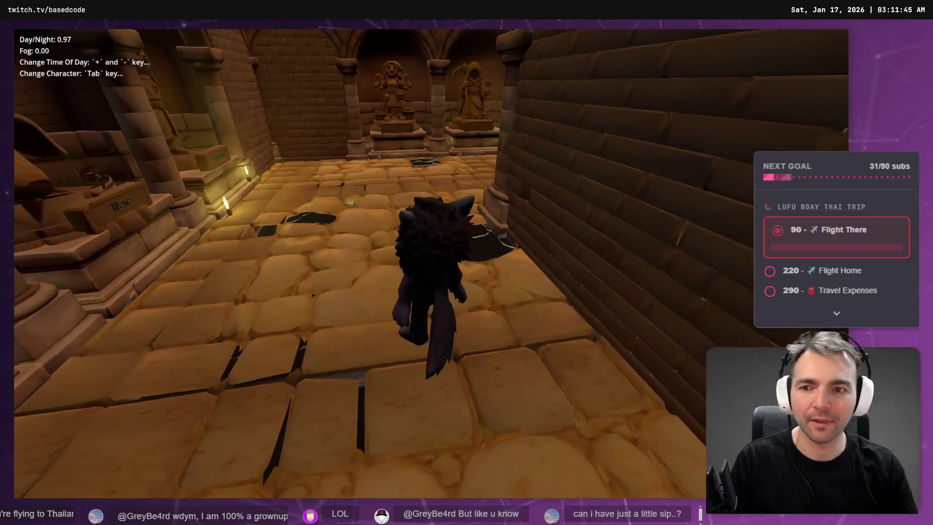
key(w)
key(d)
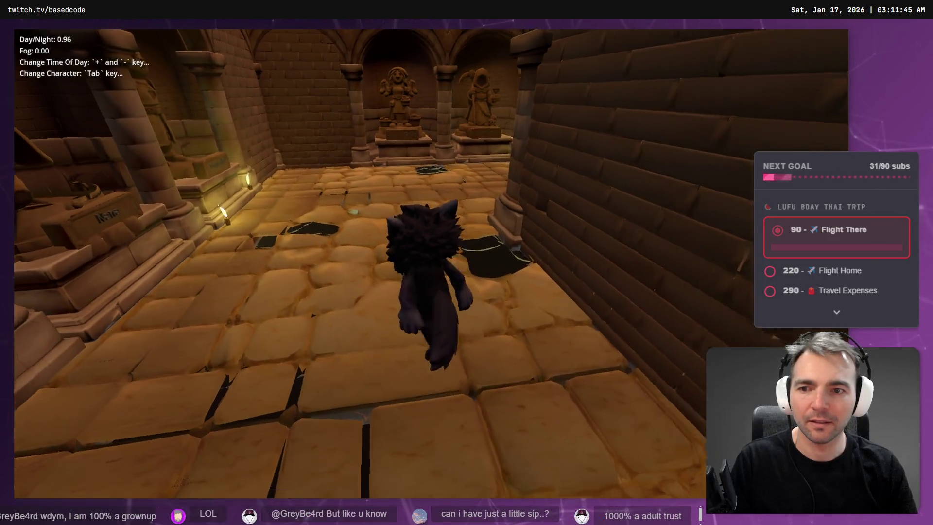
key(d)
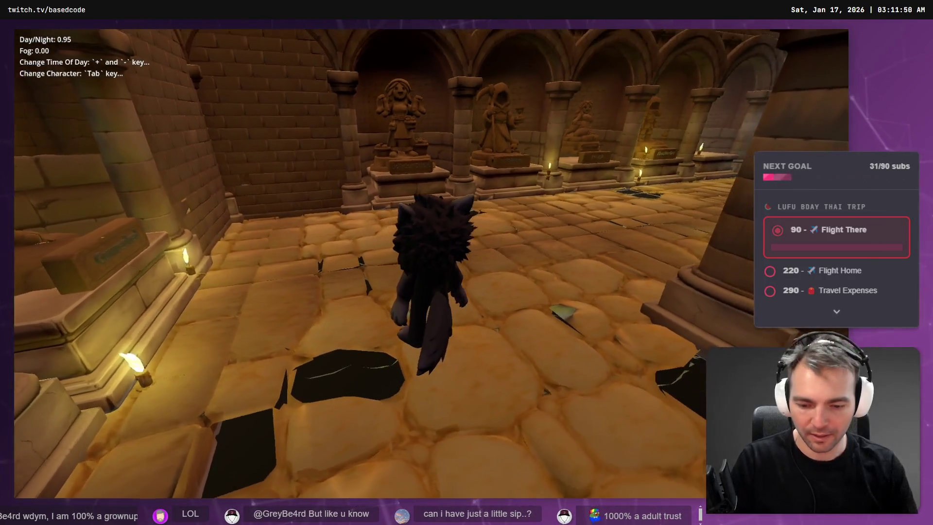
key(minus)
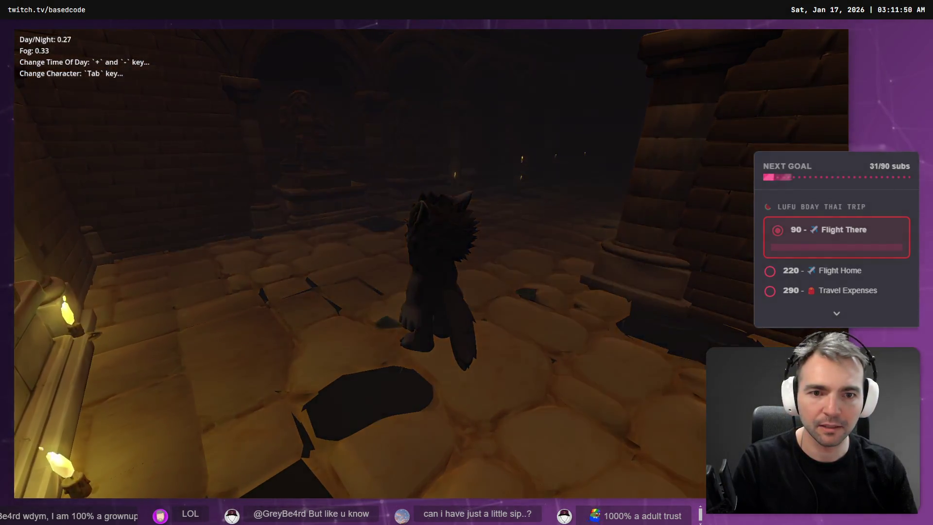
- Walk the candle-lit corridor past the wall plaque toward the Anon statue and turn back
key(a)
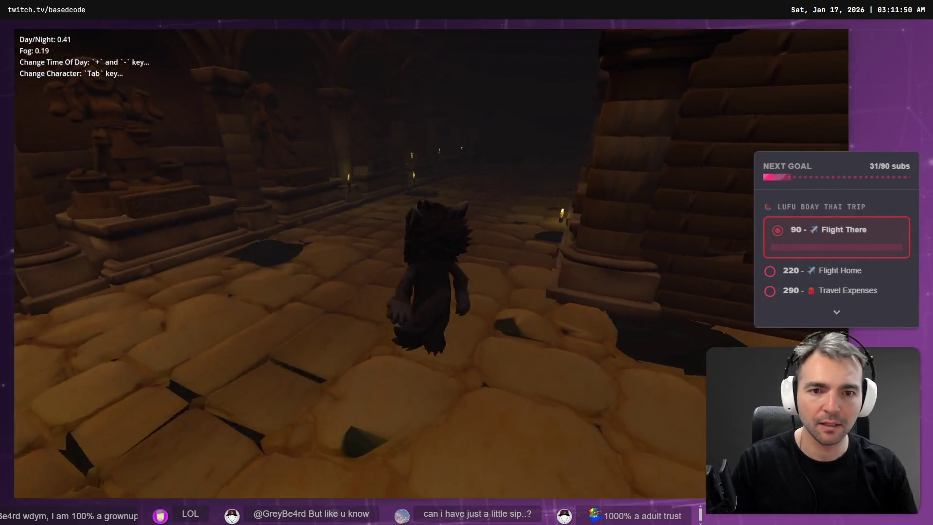
key(a)
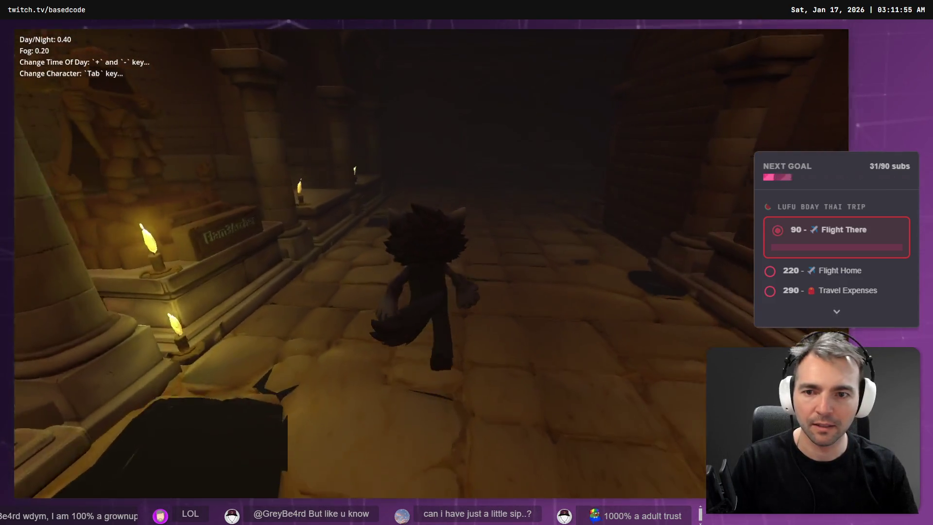
key(d)
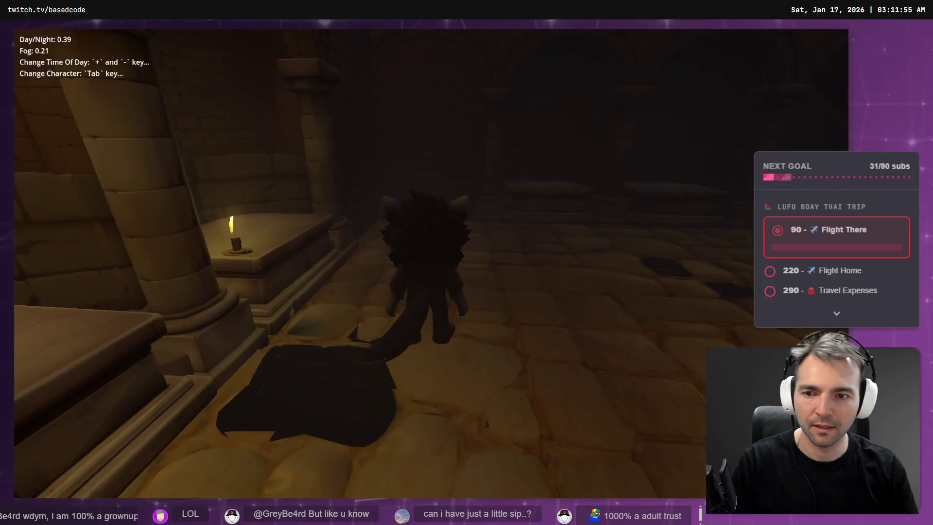
key(w)
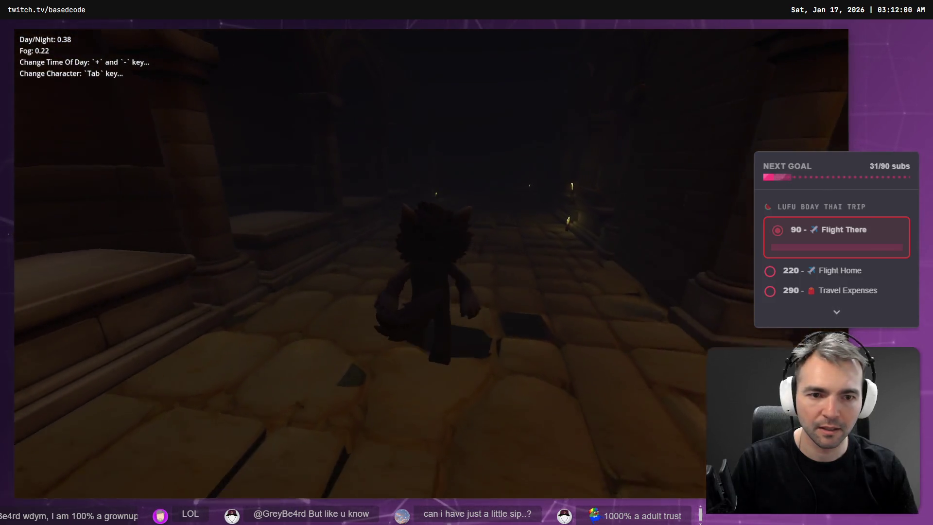
key(w)
key(w)
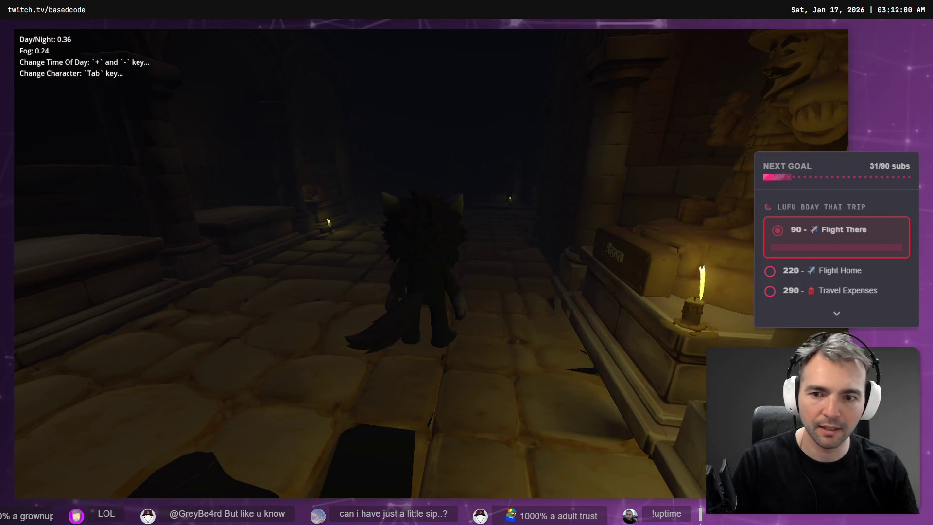
key(w)
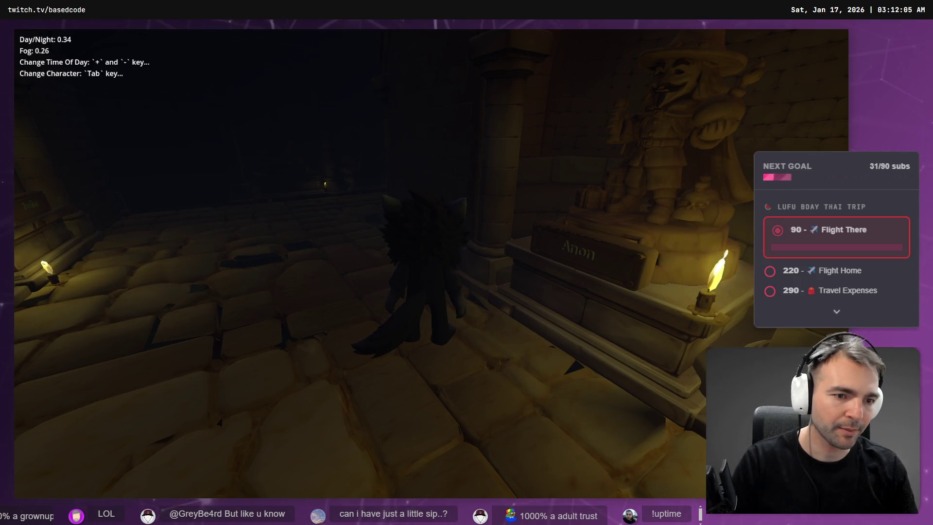
key(a)
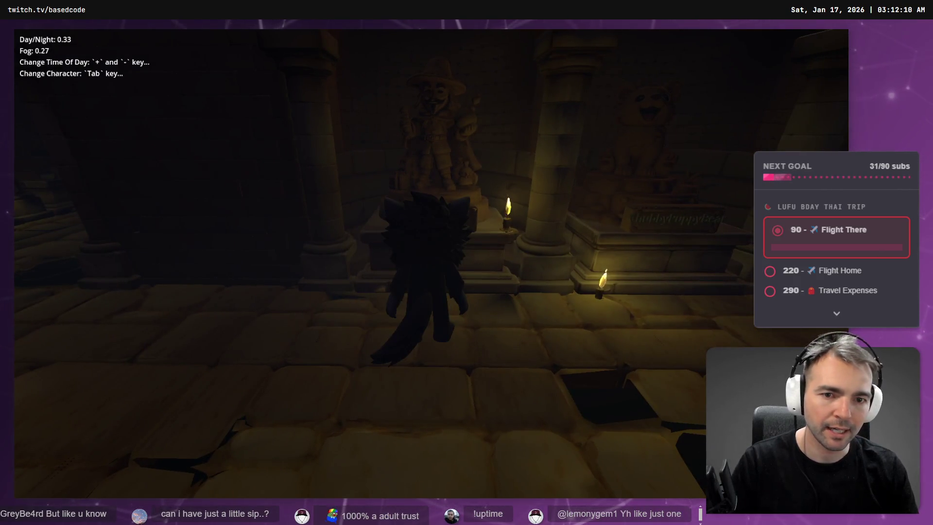
key(a)
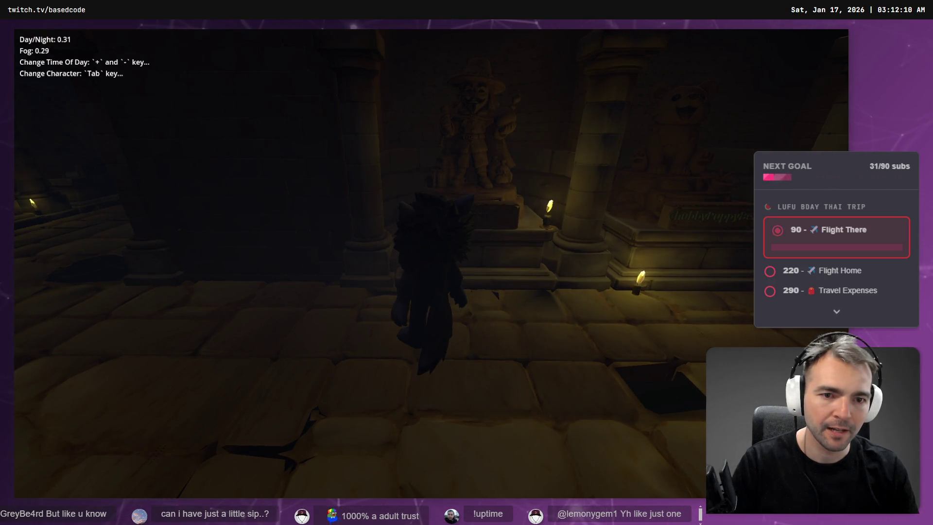
key(a)
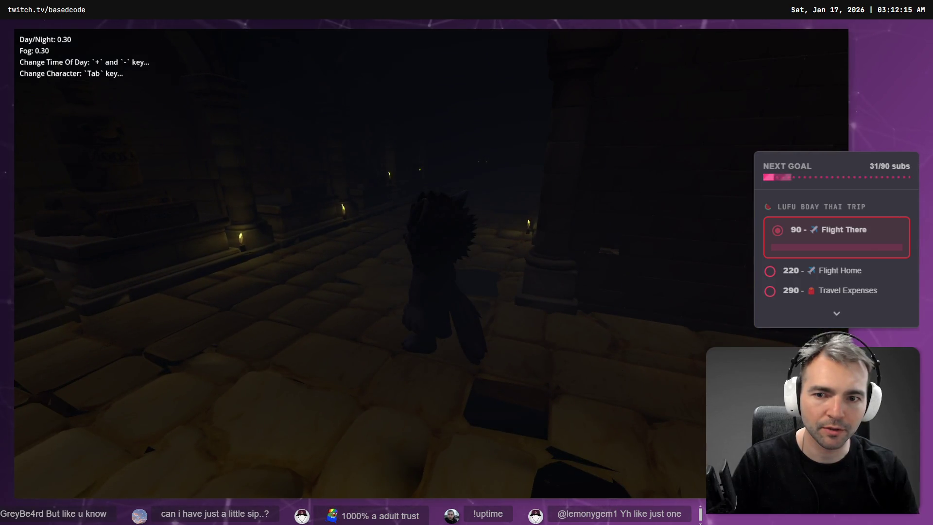
key(a)
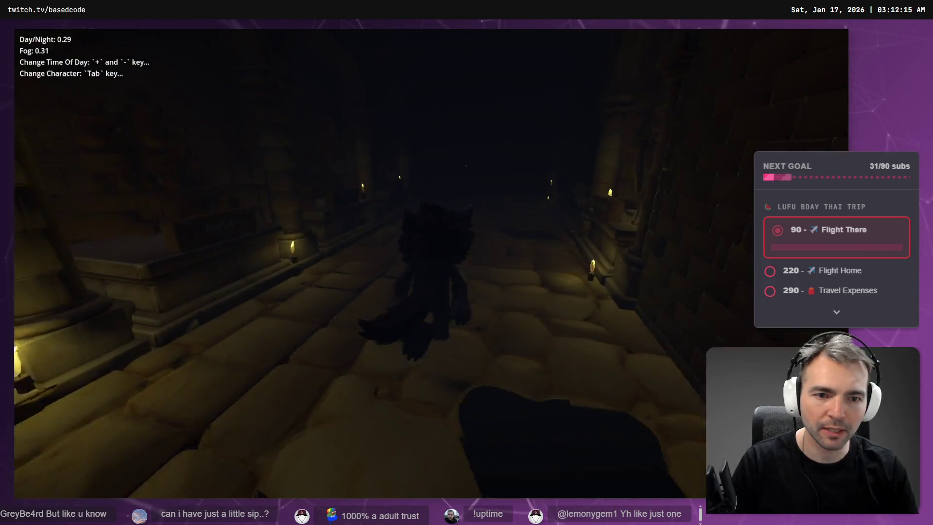
- Walk on through the dark corridor past the statues, then quit the game
key(w)
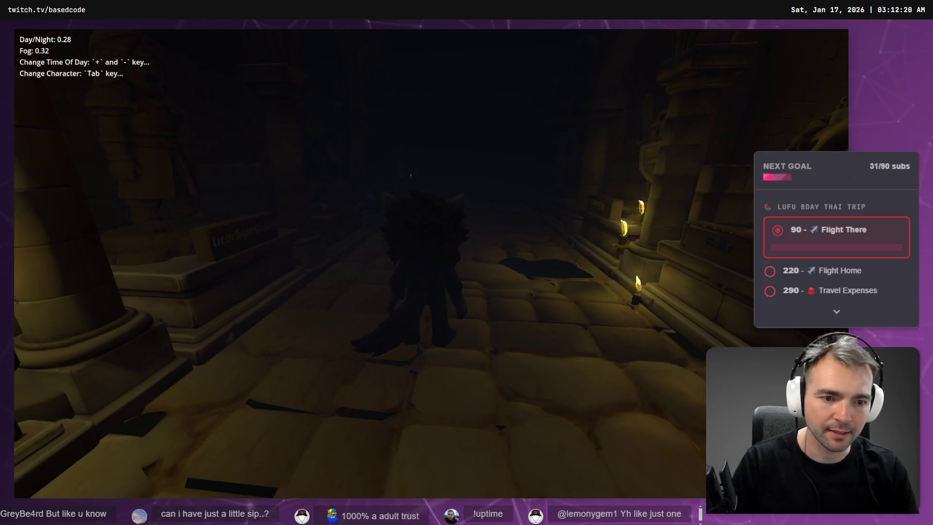
key(d)
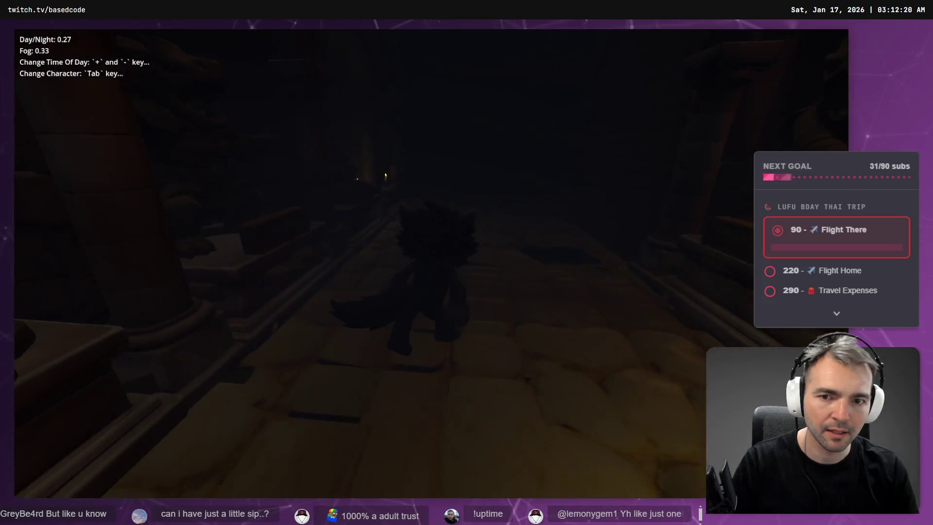
key(a)
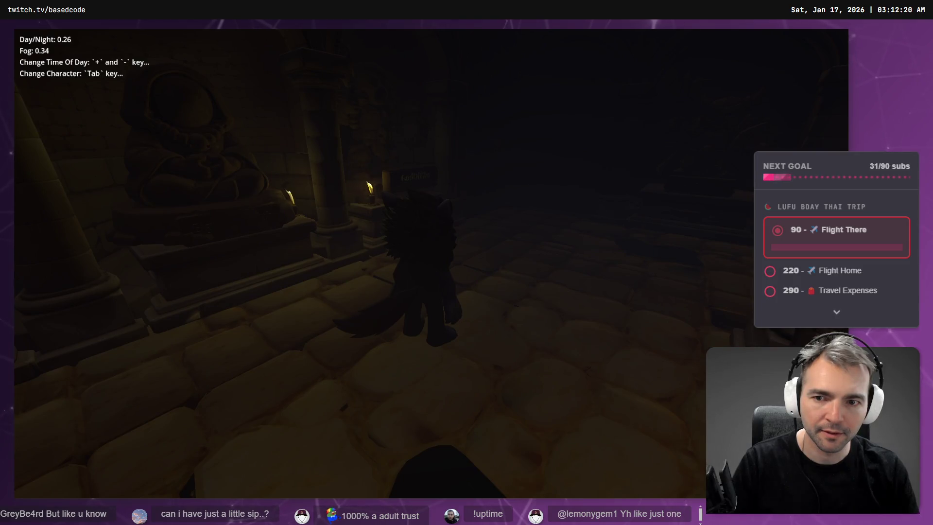
key(w)
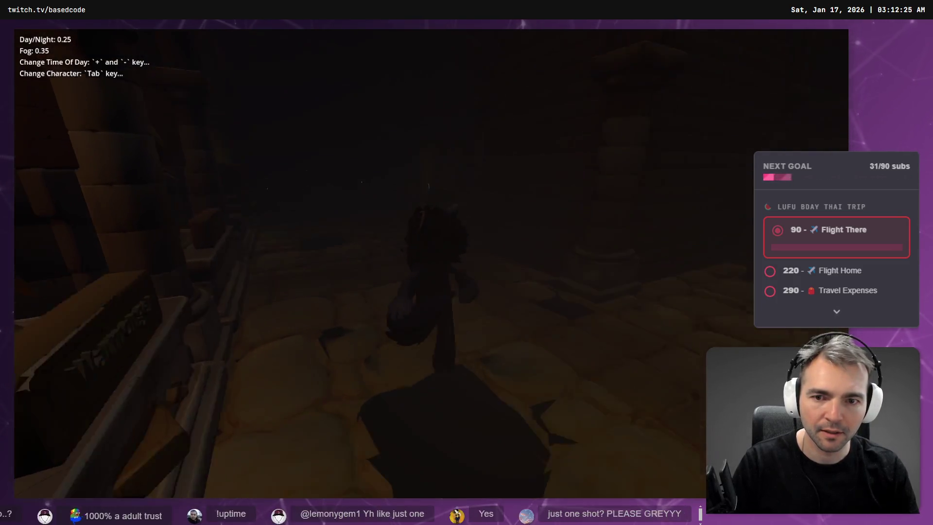
key(d)
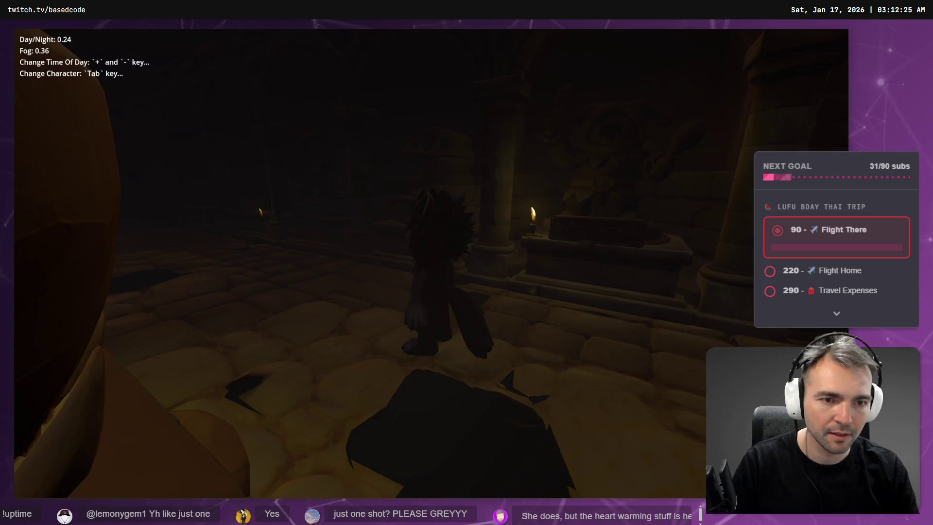
key(w)
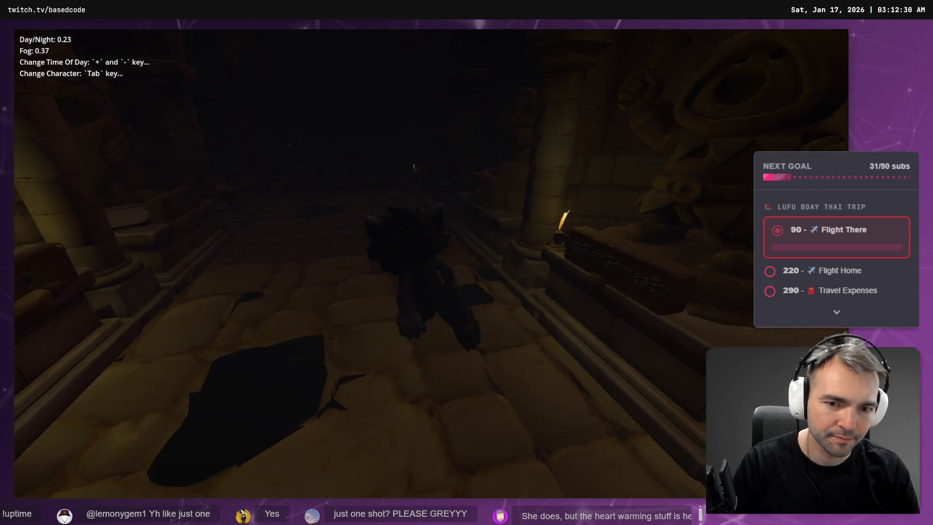
key(w)
key(w)
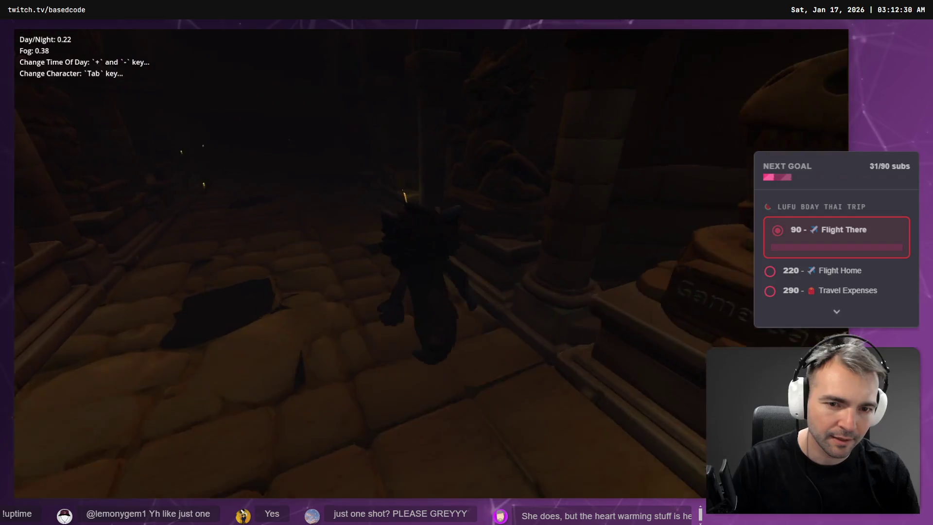
key(w)
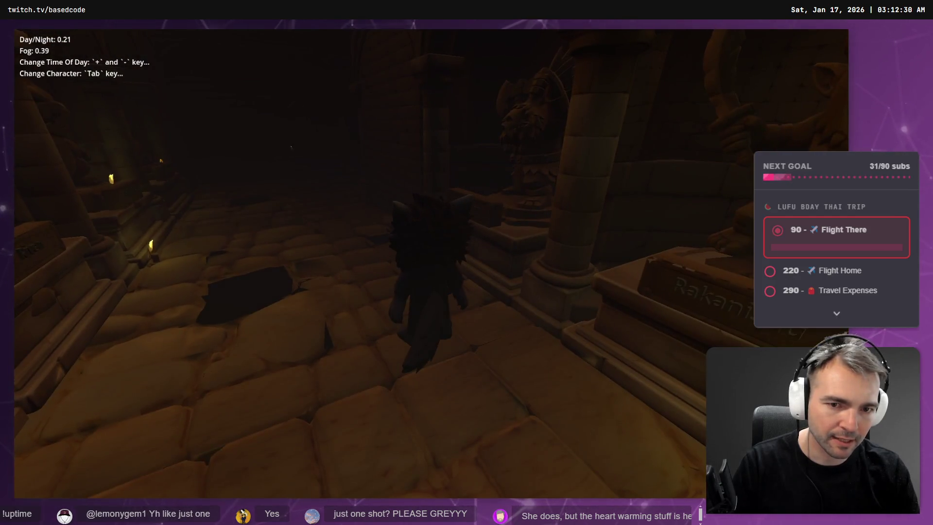
key(w)
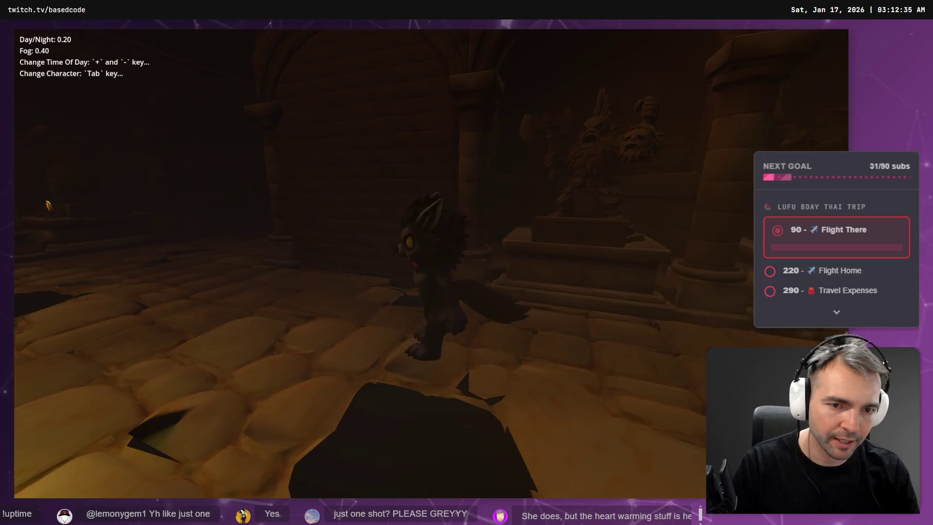
key(w)
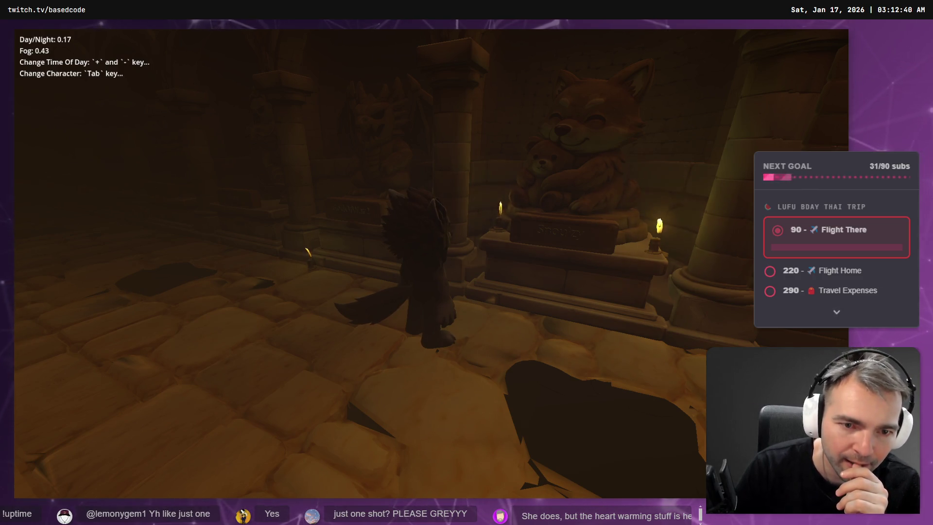
key(w)
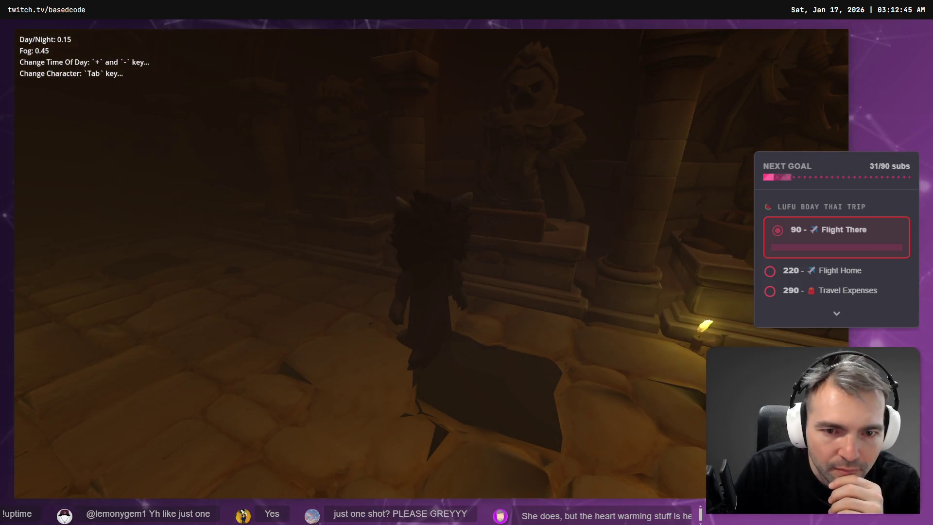
key(Escape)
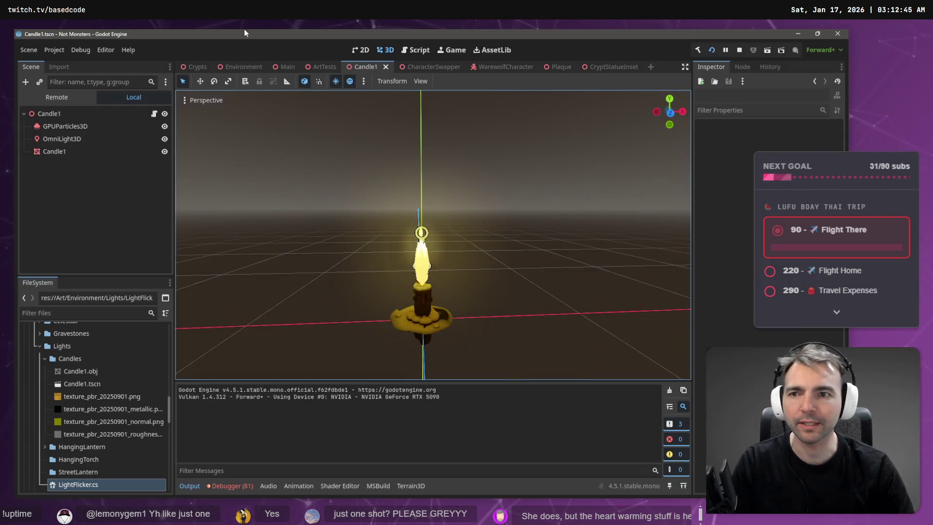
- In the Crypts scene, filter the tree by 'TExt' and select every Text node
click(190, 68)
click(96, 84)
text(TExt)
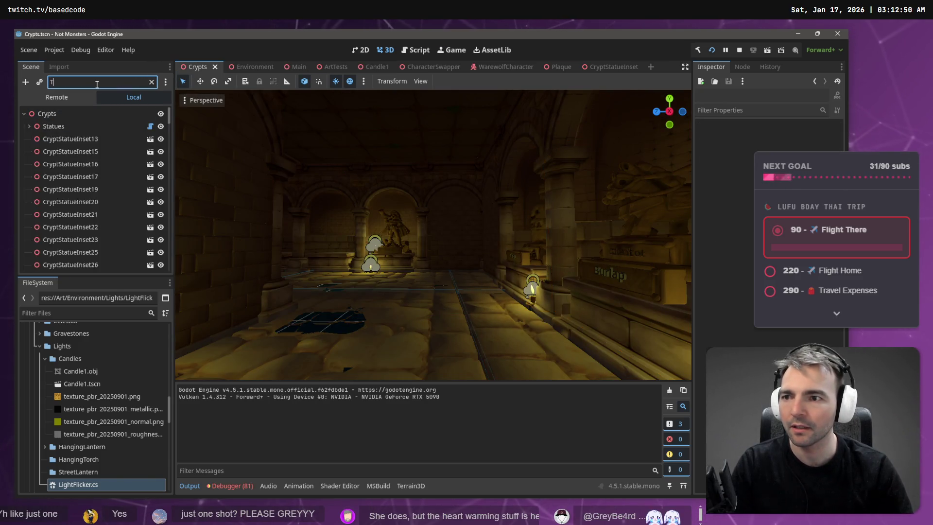
click(93, 113)
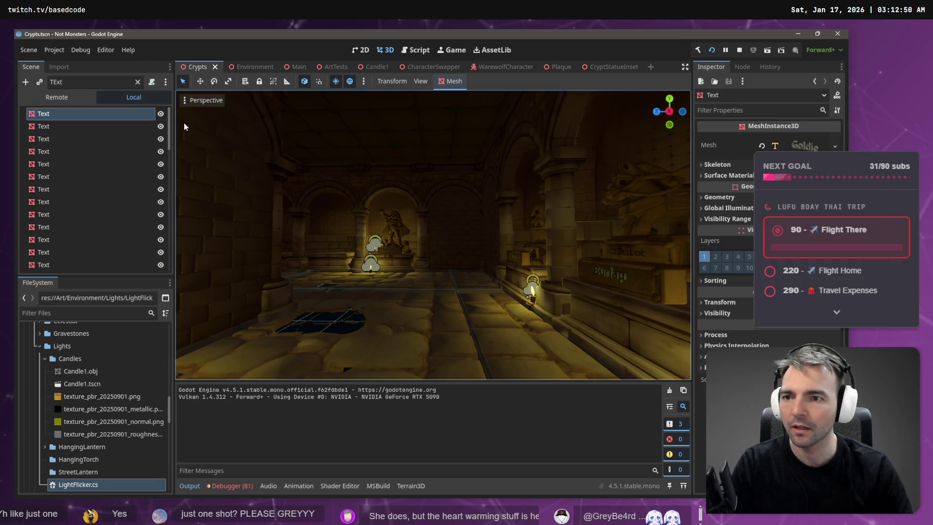
drag(170, 125, 163, 282)
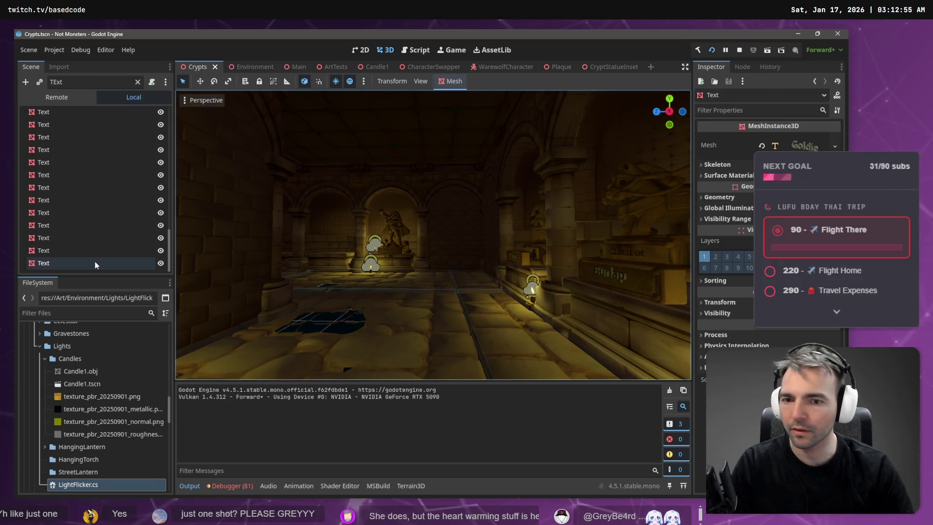
shift+click(130, 263)
- Fly the view to the Burlap and Binge plaques and expand the surface material override
key(w)
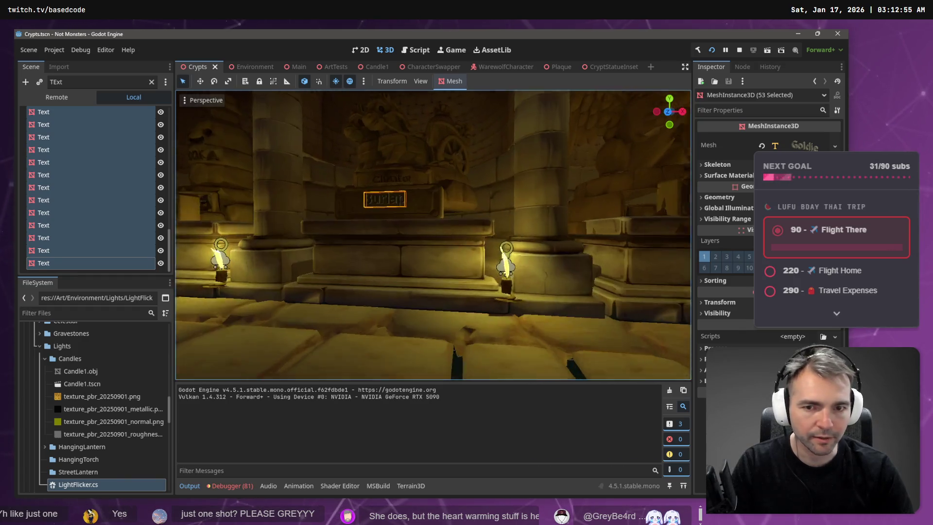
key(w)
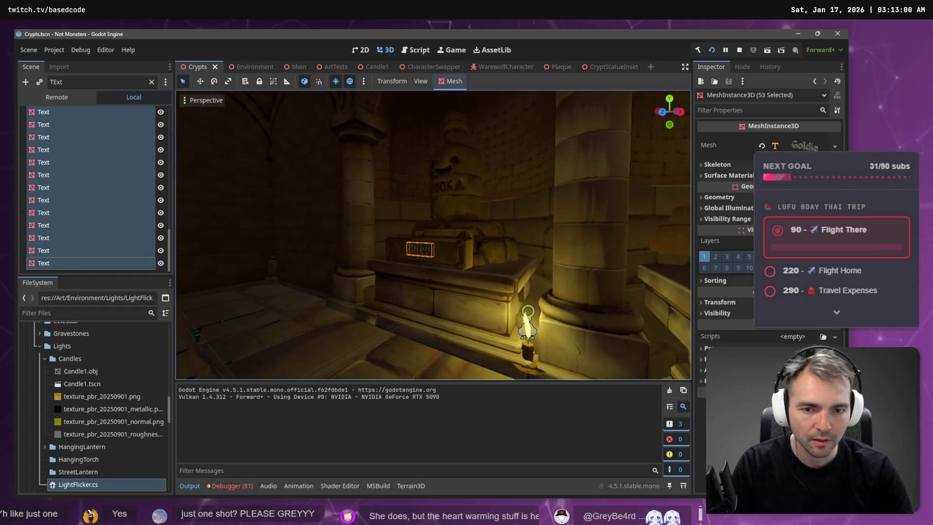
key(w)
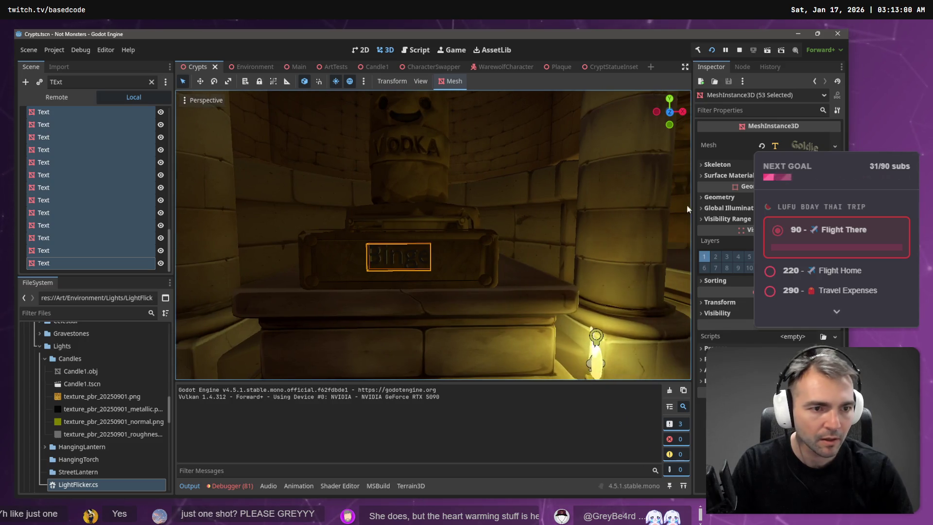
click(727, 175)
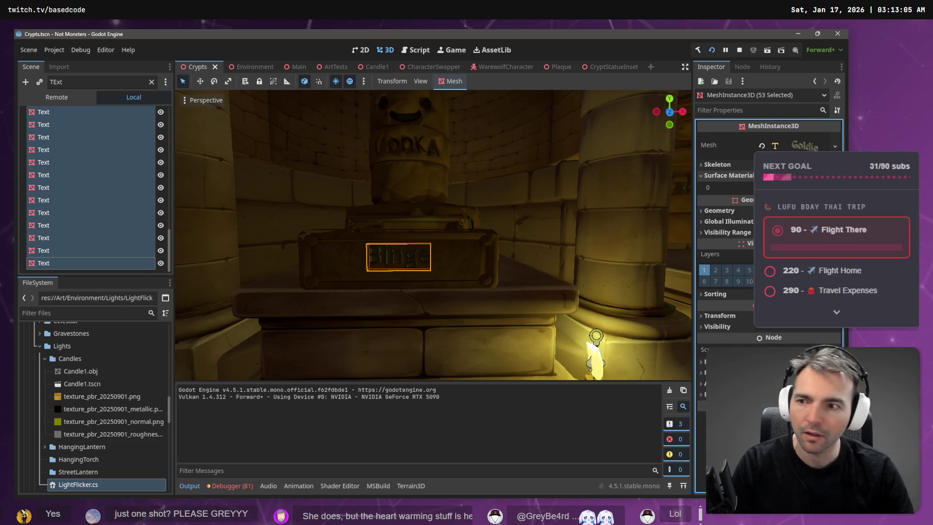
- Select only the last Text node, frame it and fly close to its plaque text
click(64, 264)
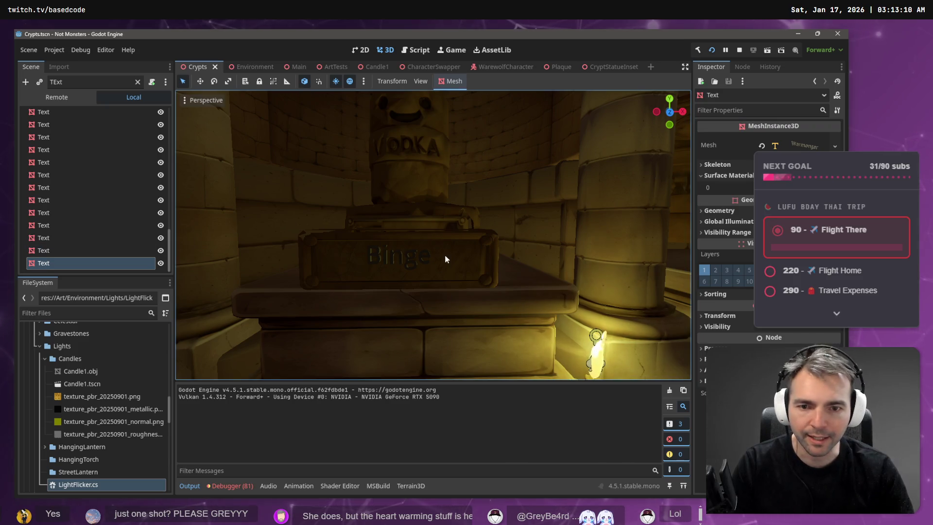
key(f)
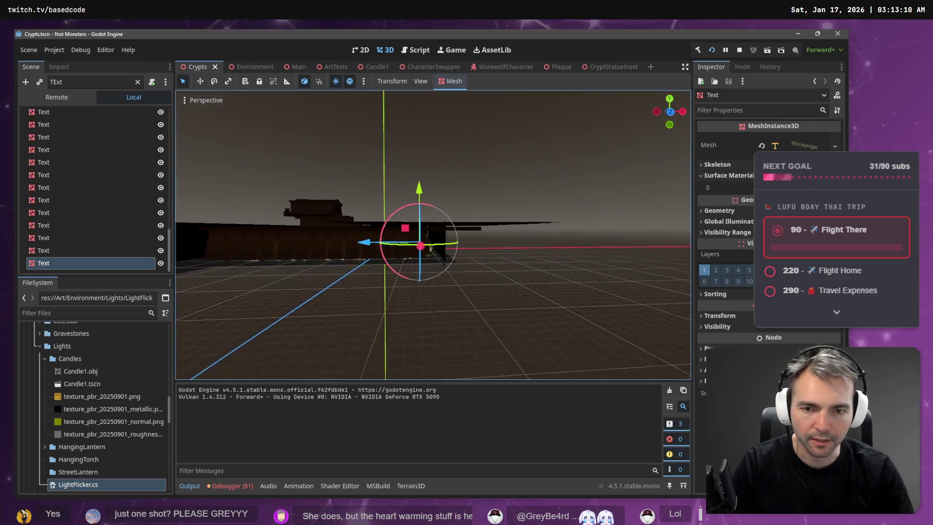
key(w)
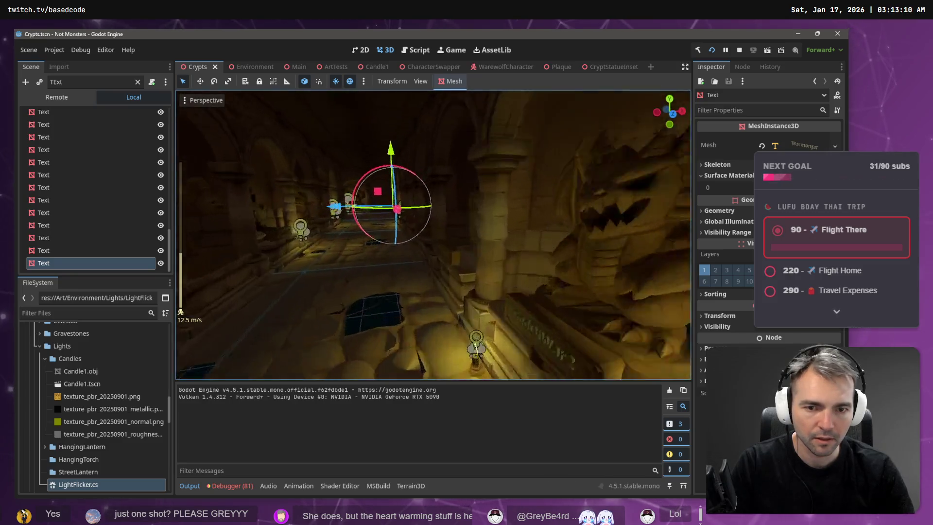
key(w)
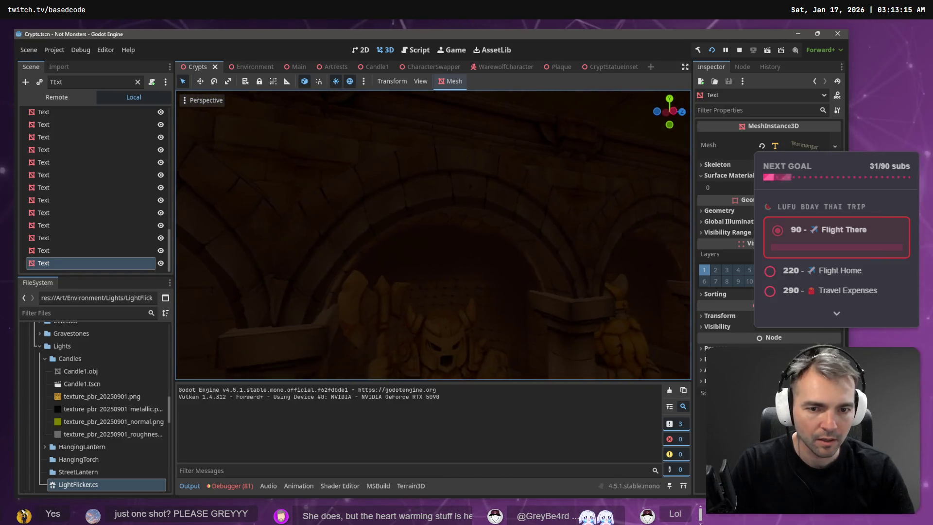
key(f)
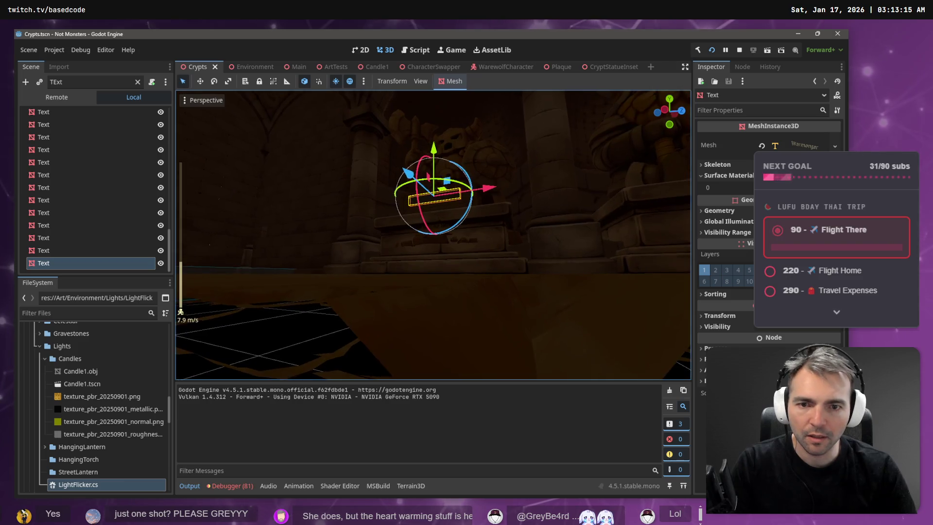
scroll(433, 235, down, 3)
click(372, 221)
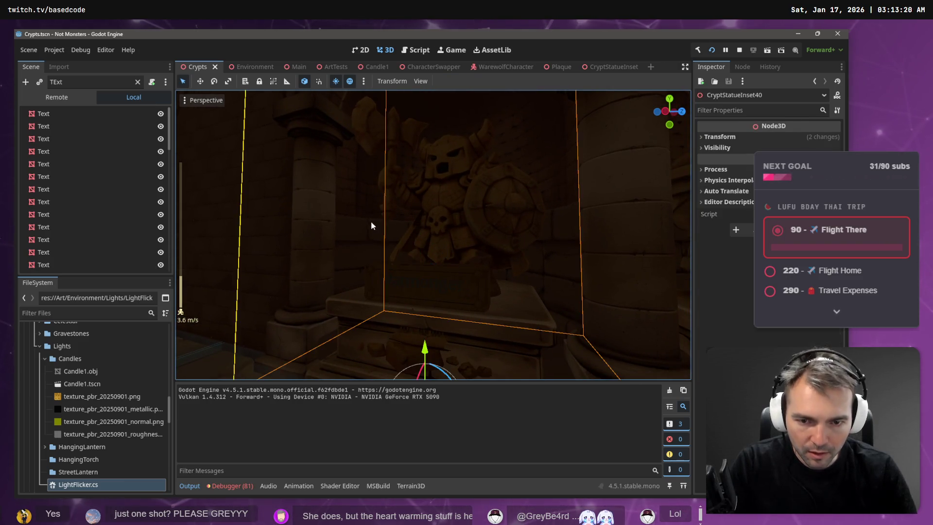
click(411, 290)
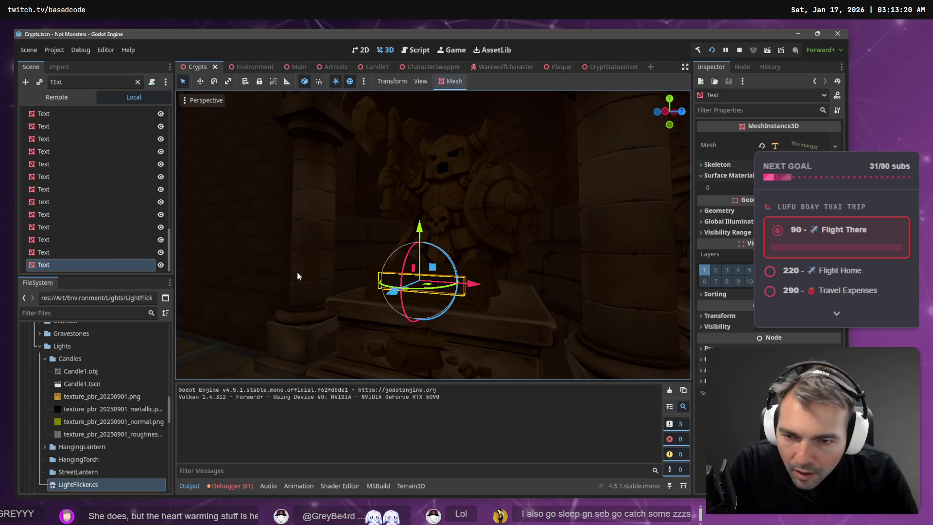
key(w)
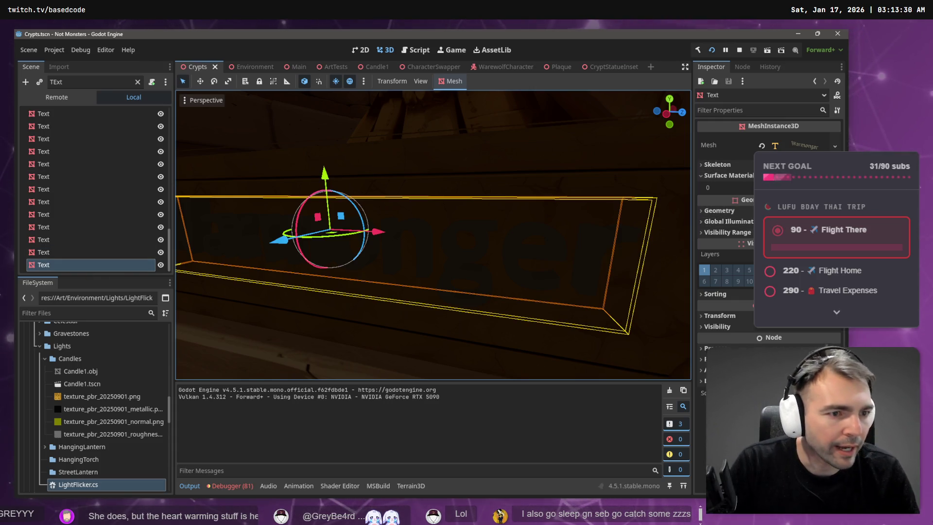
- Check the text mesh's material, then select all 53 Text nodes together
click(799, 145)
click(797, 239)
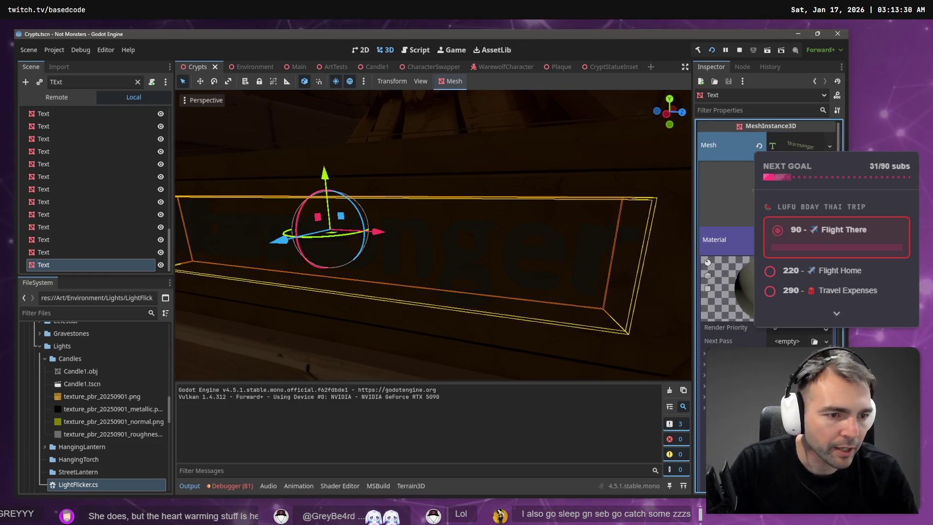
click(96, 249)
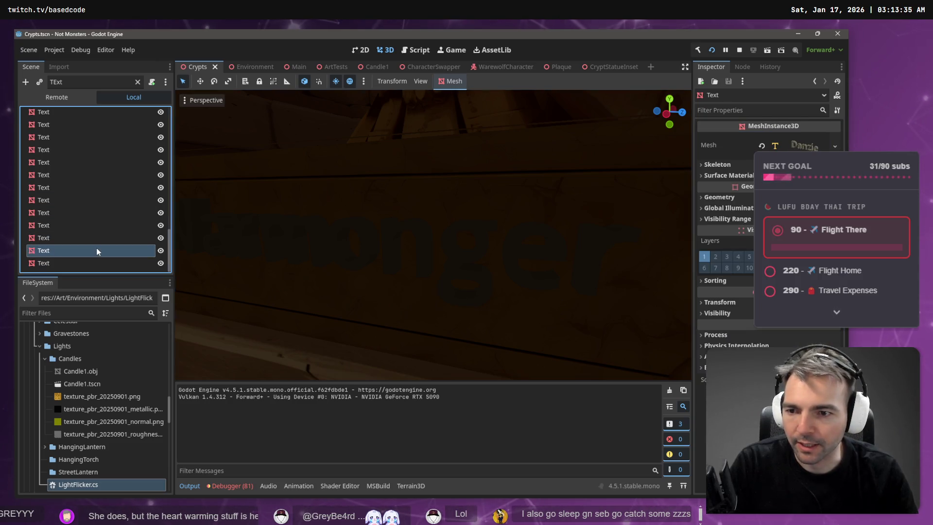
key(ctrl+a)
key(Escape)
click(104, 263)
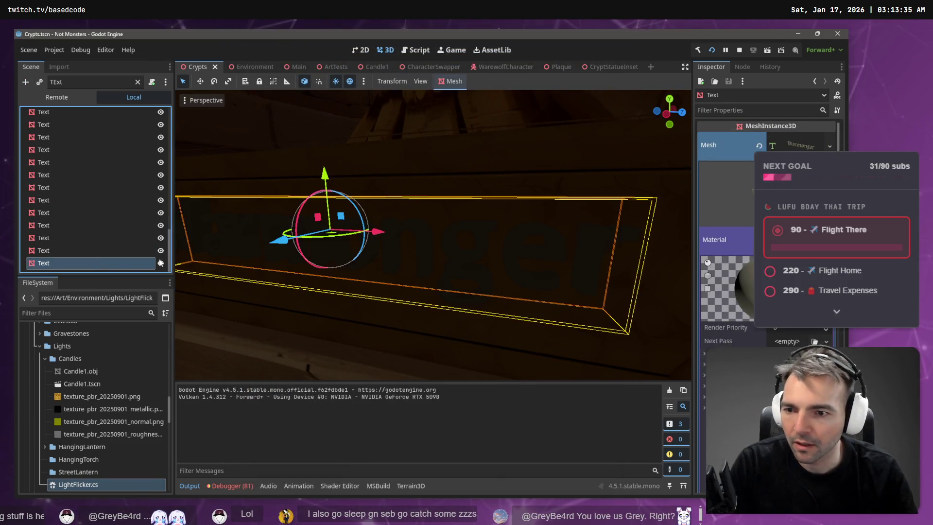
scroll(168, 250, up, 15)
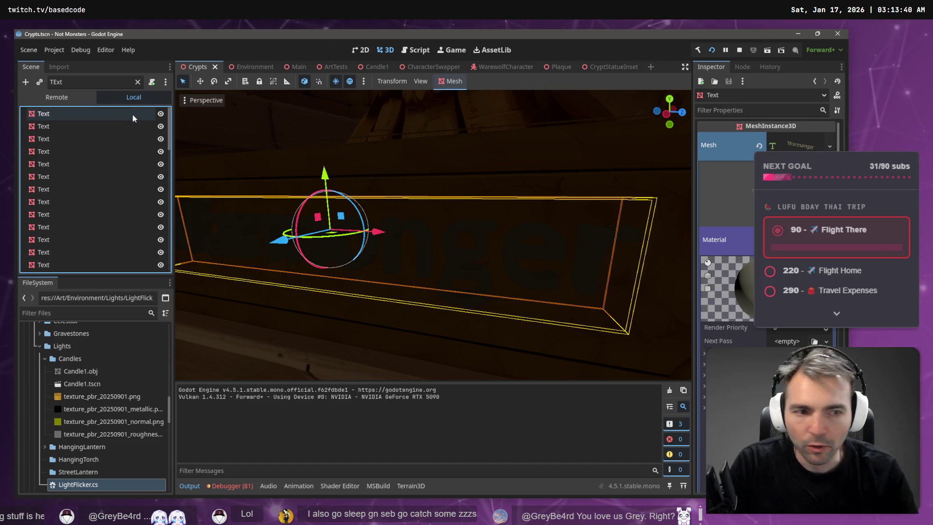
shift+click(135, 113)
- Expand the shared mesh material's Albedo and drag its colour to near-black
click(821, 147)
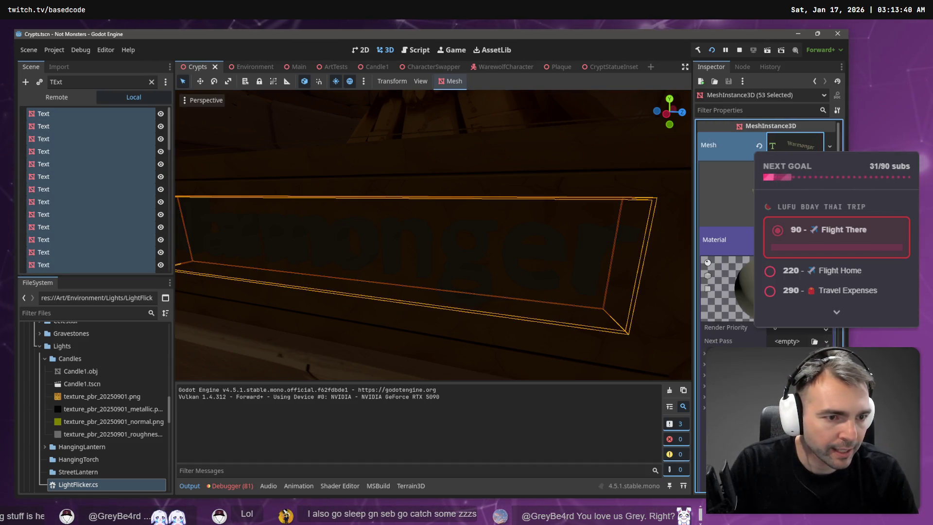
scroll(732, 249, down, 5)
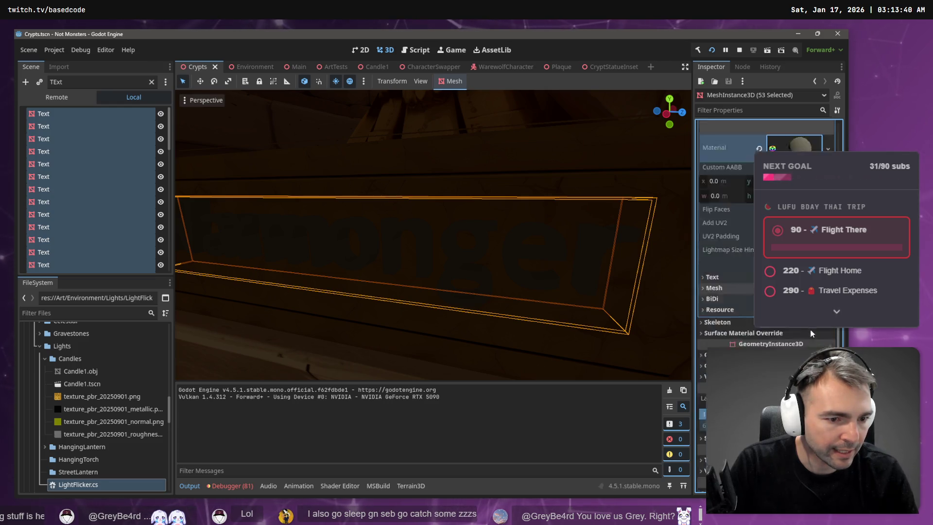
scroll(728, 233, up, 2)
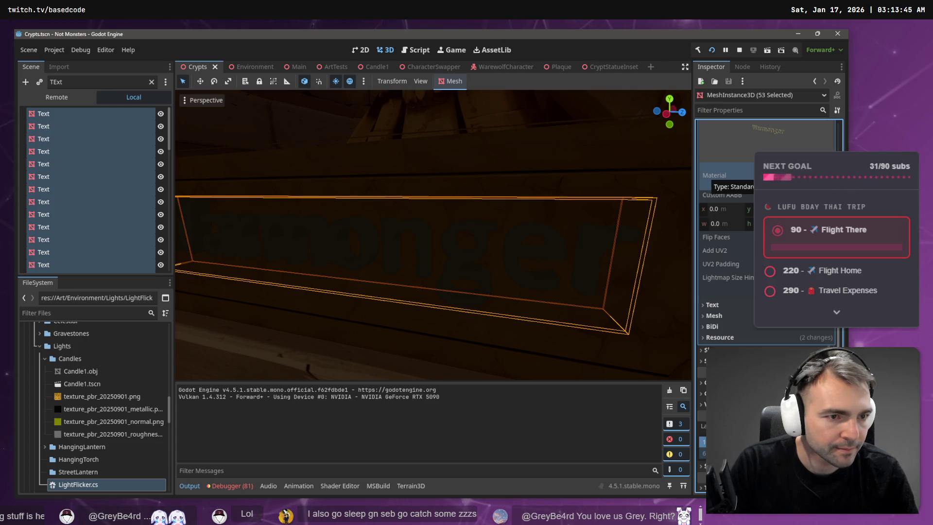
click(716, 175)
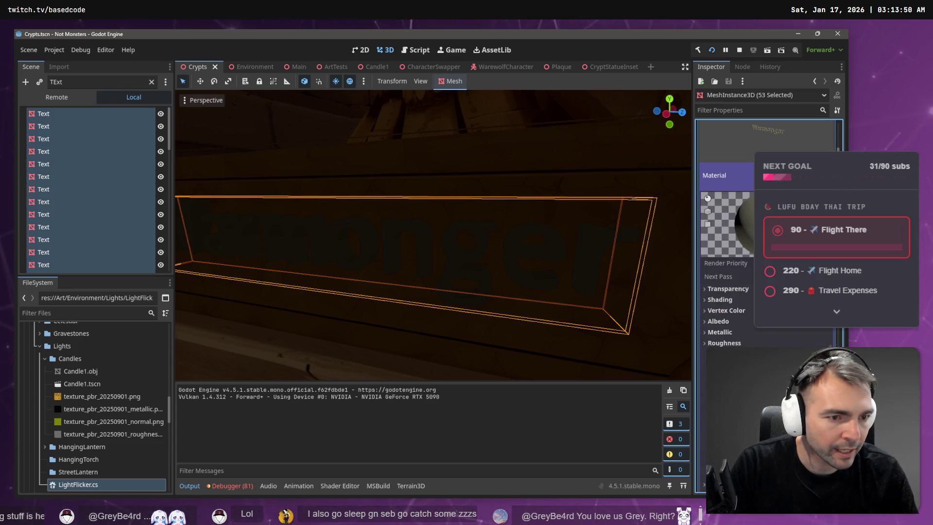
scroll(710, 293, down, 4)
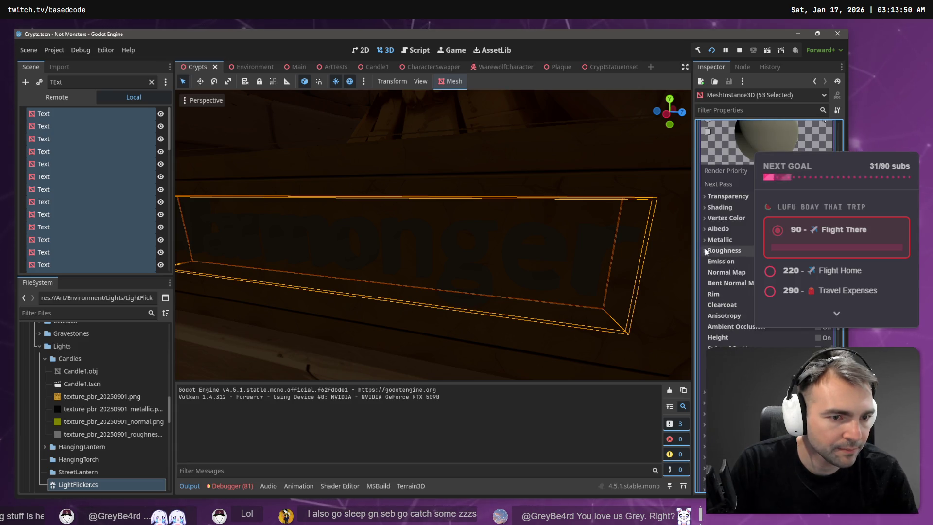
click(706, 229)
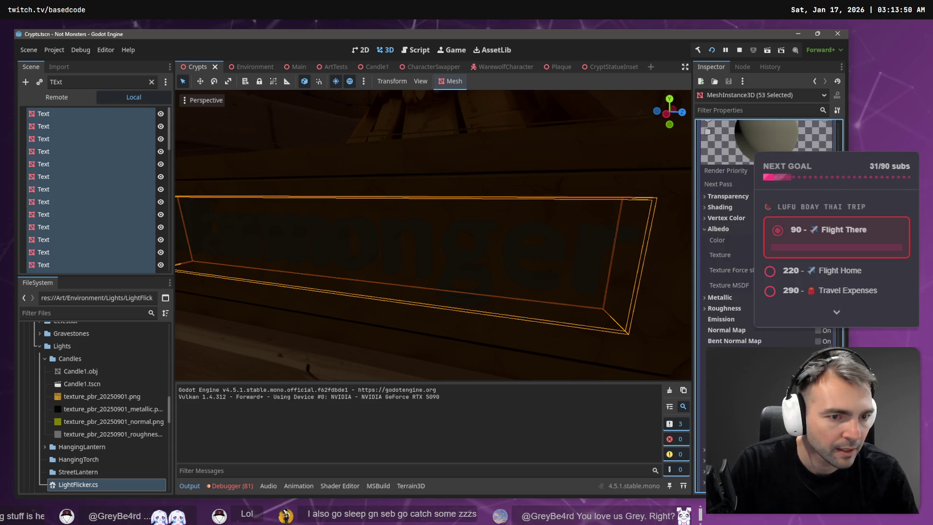
click(797, 240)
mouse_move(842, 328)
mouse_down()
mouse_move(841, 353)
mouse_move(841, 329)
mouse_up()
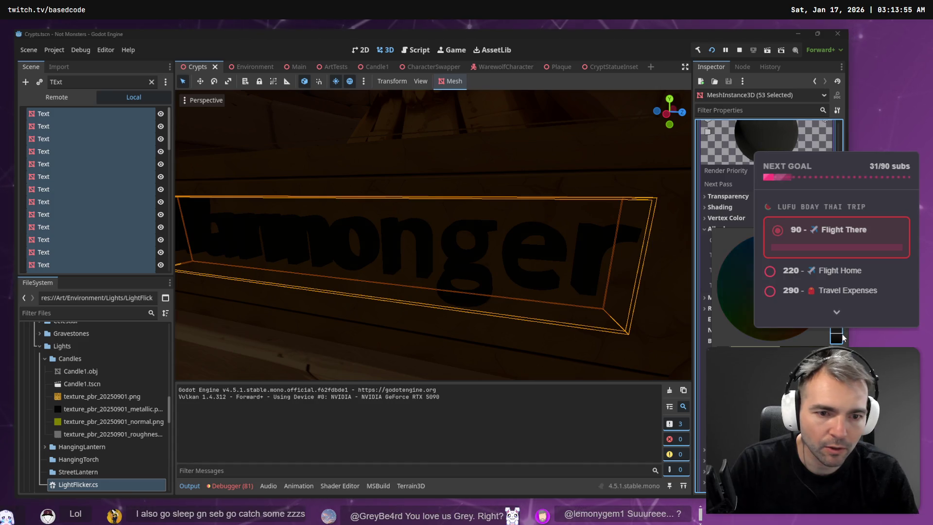
- Commit the near-black albedo colour on the Text meshes and zoom around the crypt
click(476, 225)
scroll(495, 208, down, 5)
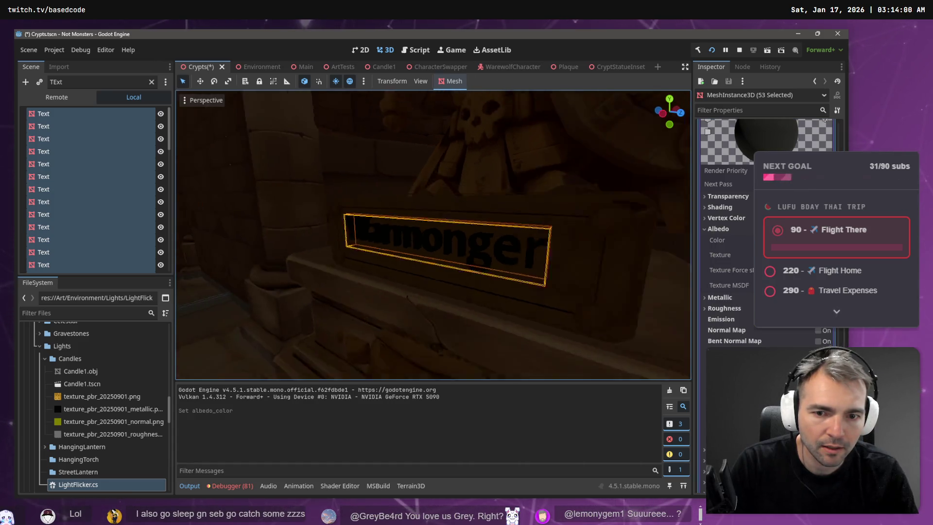
scroll(432, 233, up, 3)
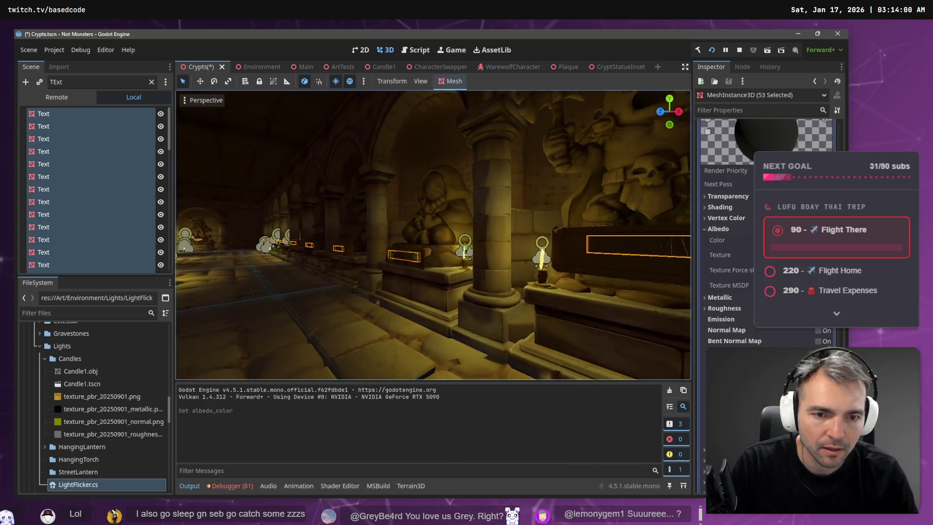
scroll(432, 233, up, 5)
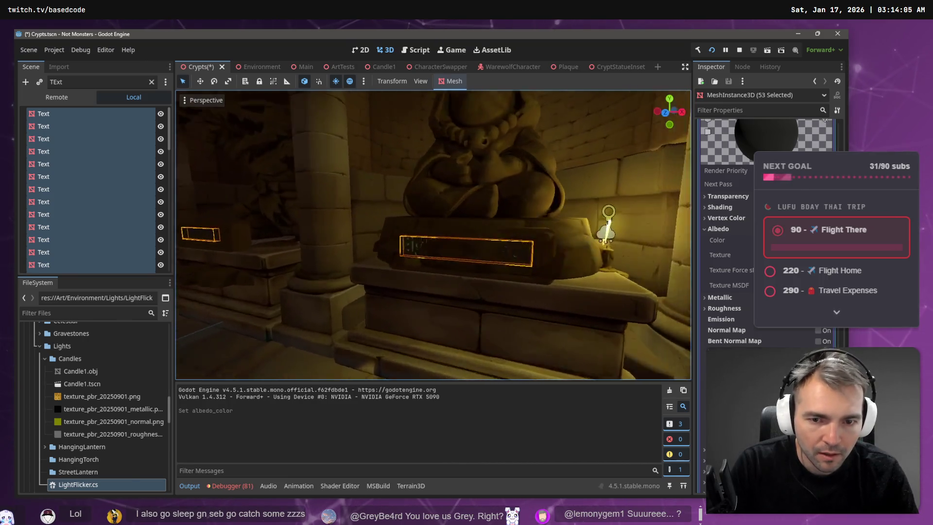
scroll(432, 233, down, 5)
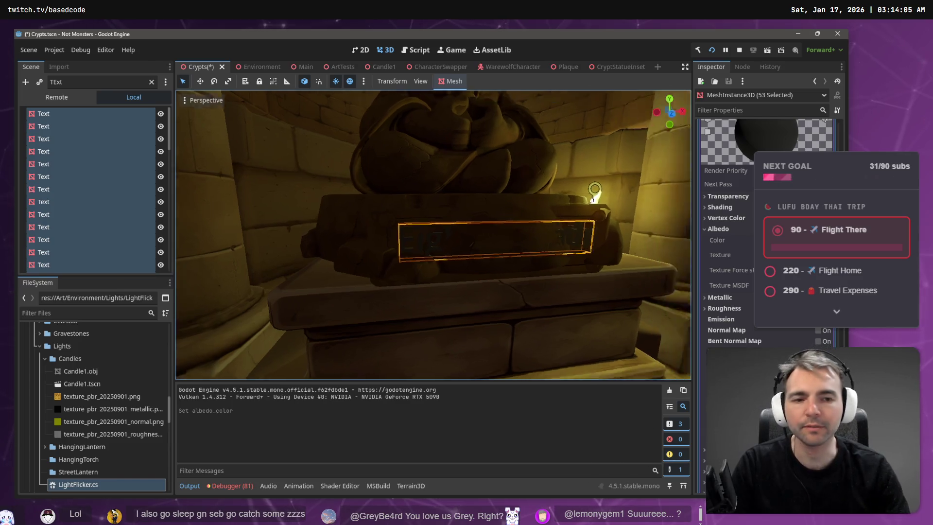
scroll(432, 233, down, 5)
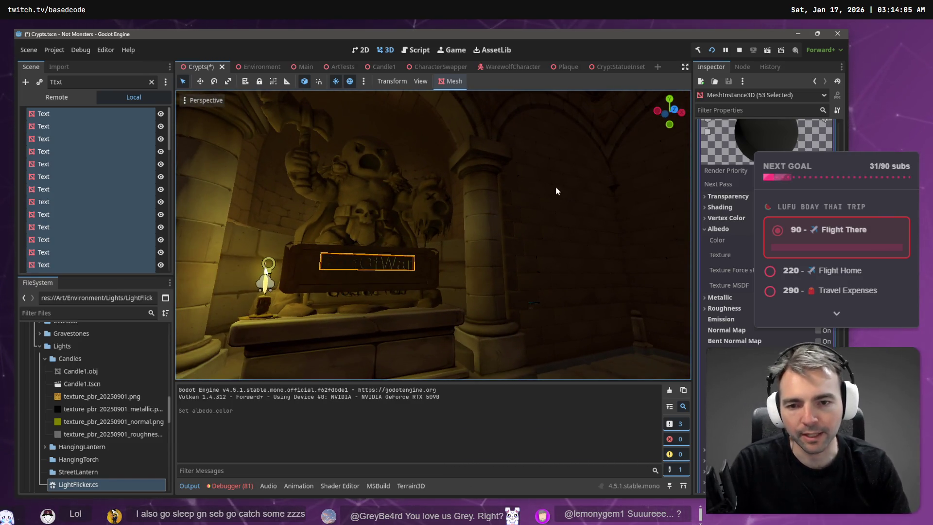
- Select the CryptStatueInset40 and fly in to inspect the Warmonger statue plaque
click(450, 162)
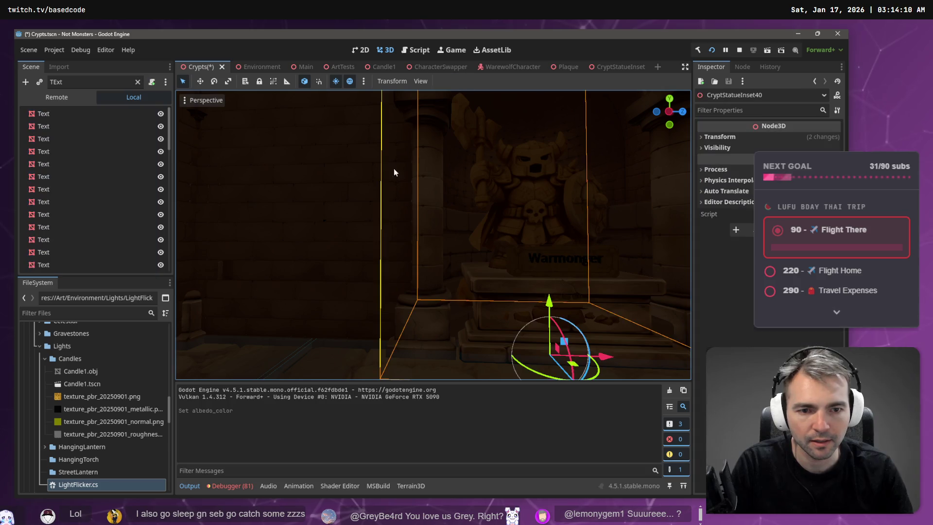
scroll(398, 168, up, 3)
key(d)
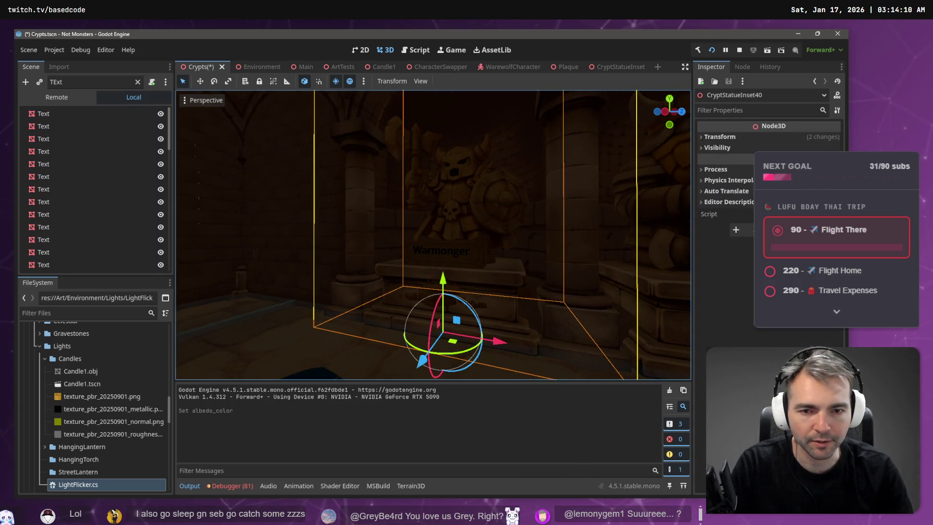
key(w)
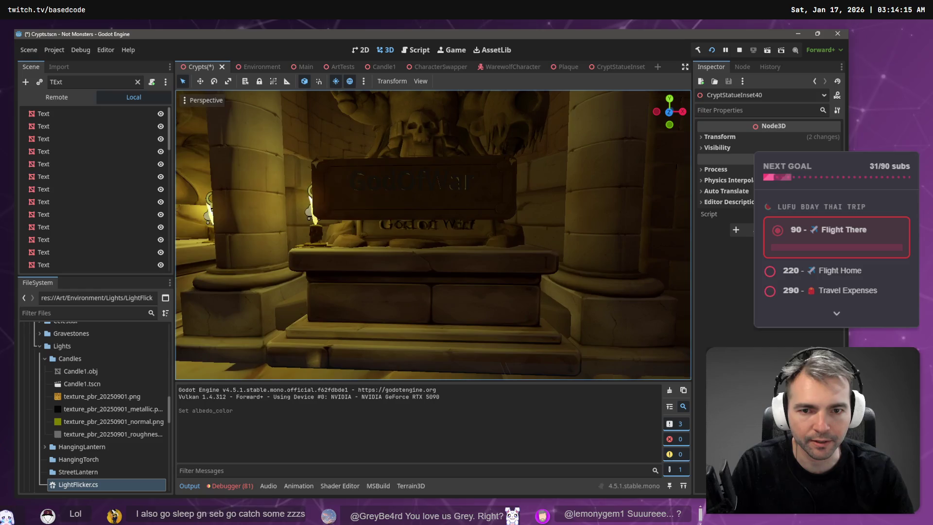
key(f)
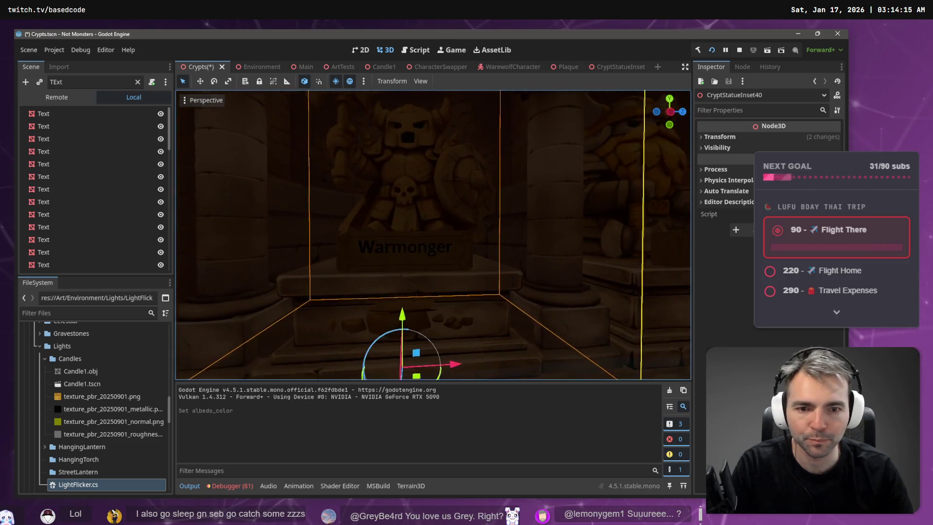
key(s)
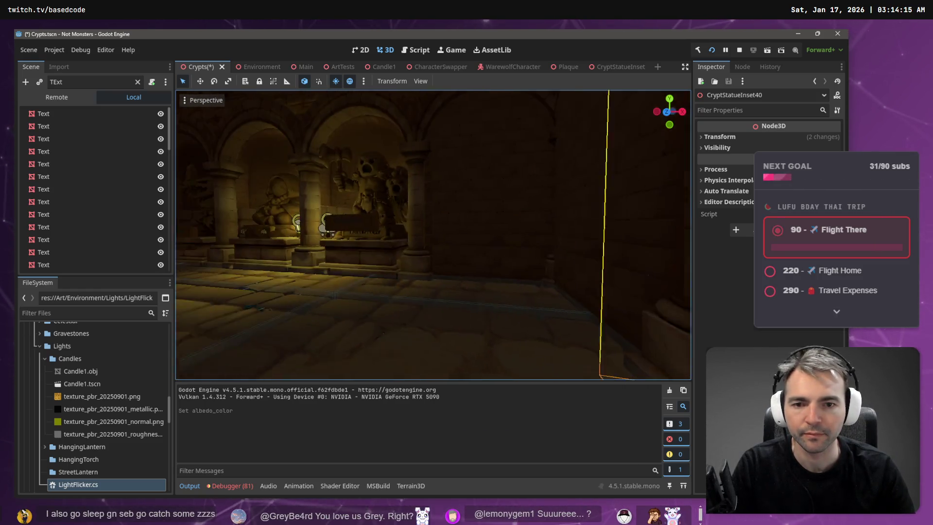
key(f)
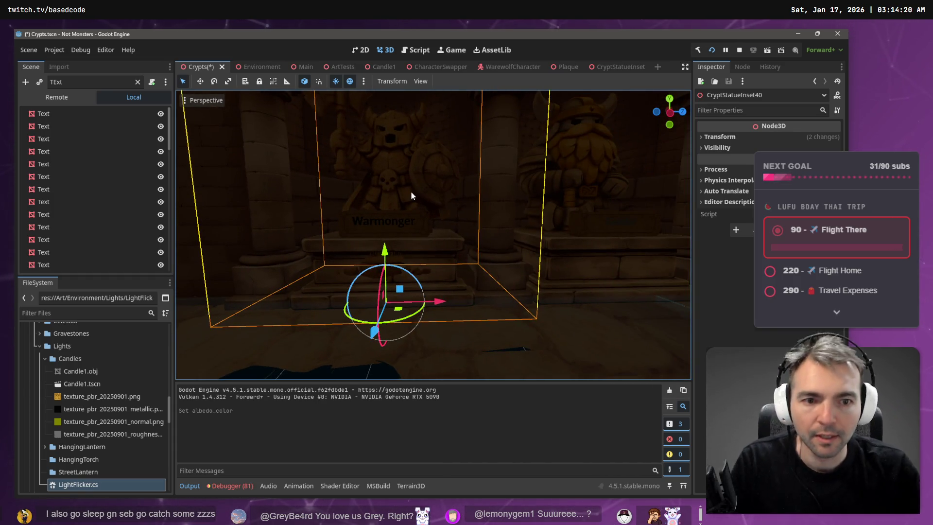
- Move over to the dwarf statue and select its StatuePlaque
key(d)
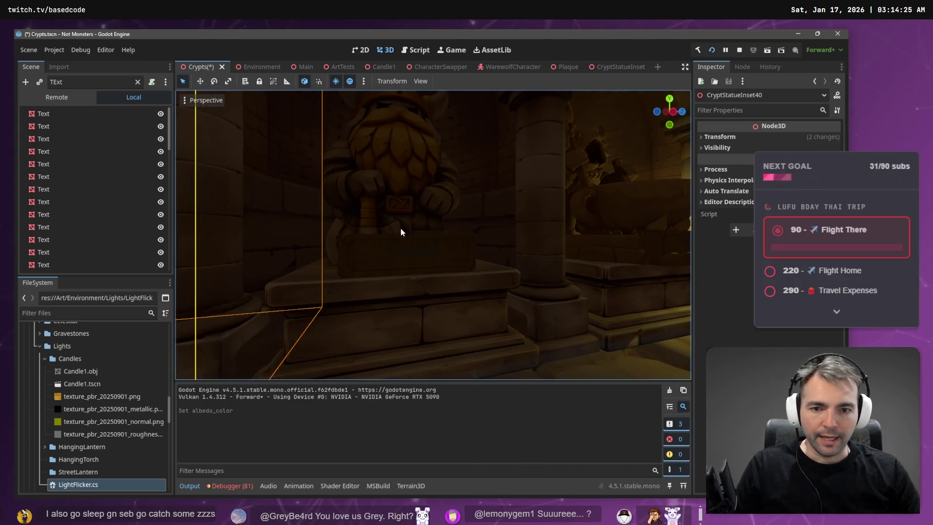
click(405, 253)
key(a)
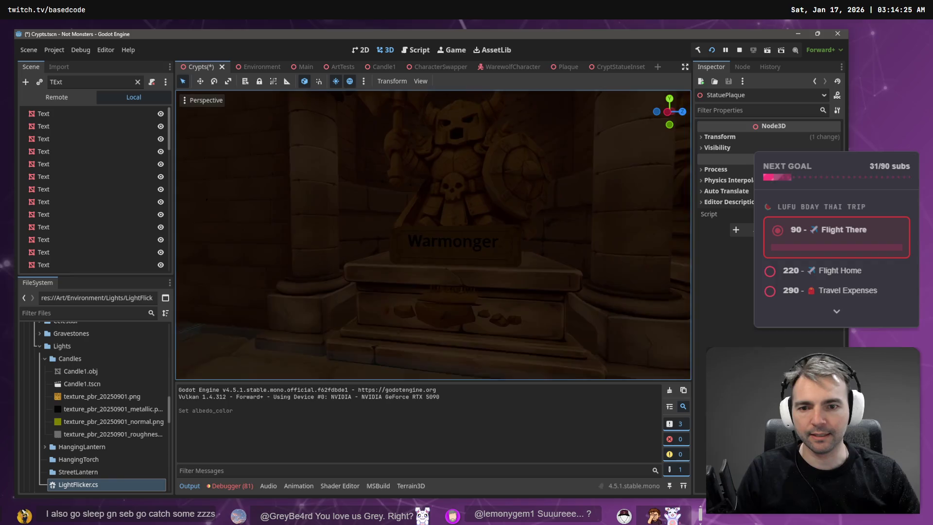
key(d)
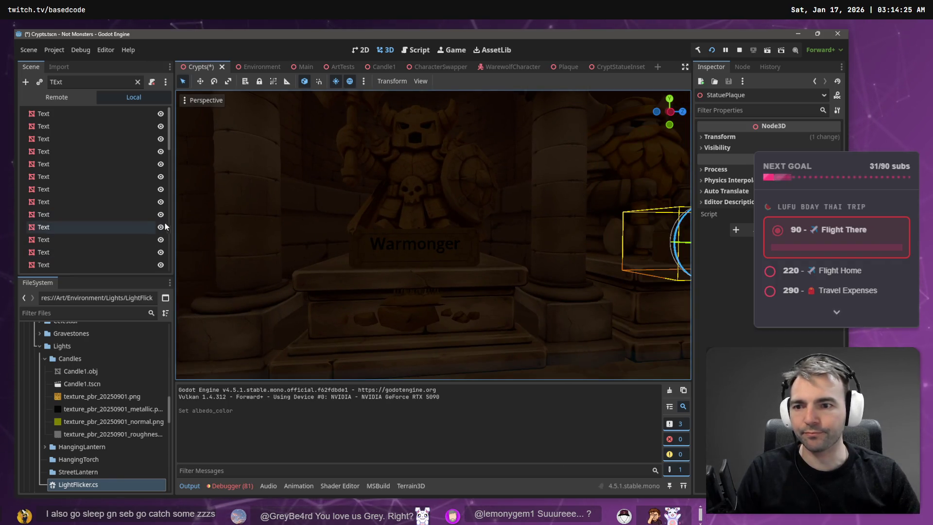
key(alt+Tab)
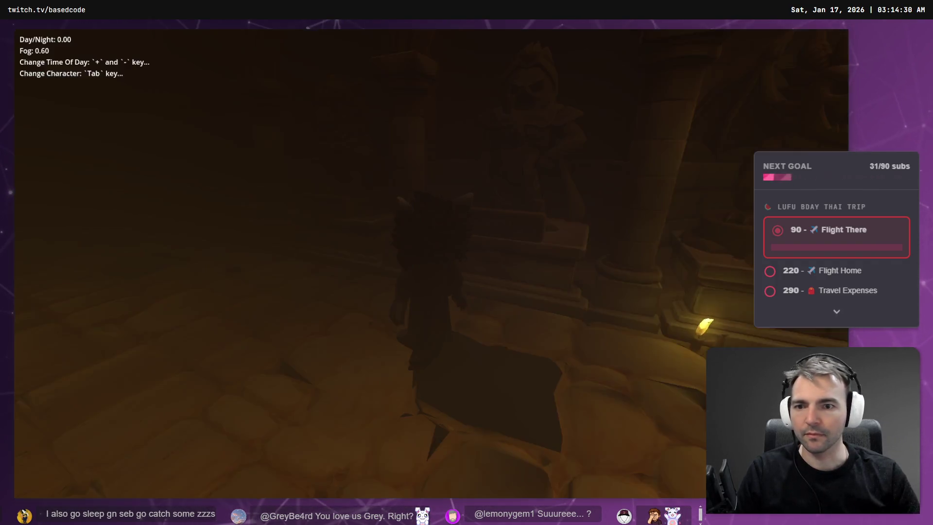
key(a)
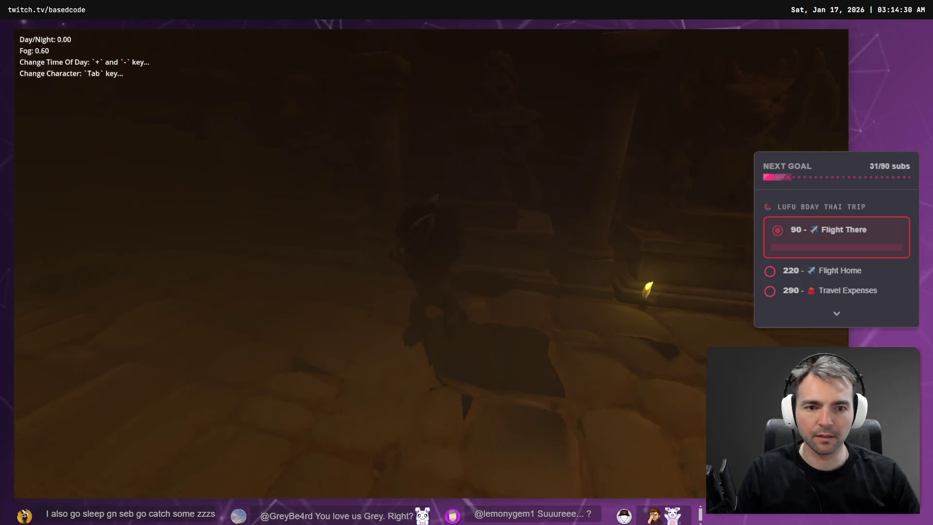
key(w)
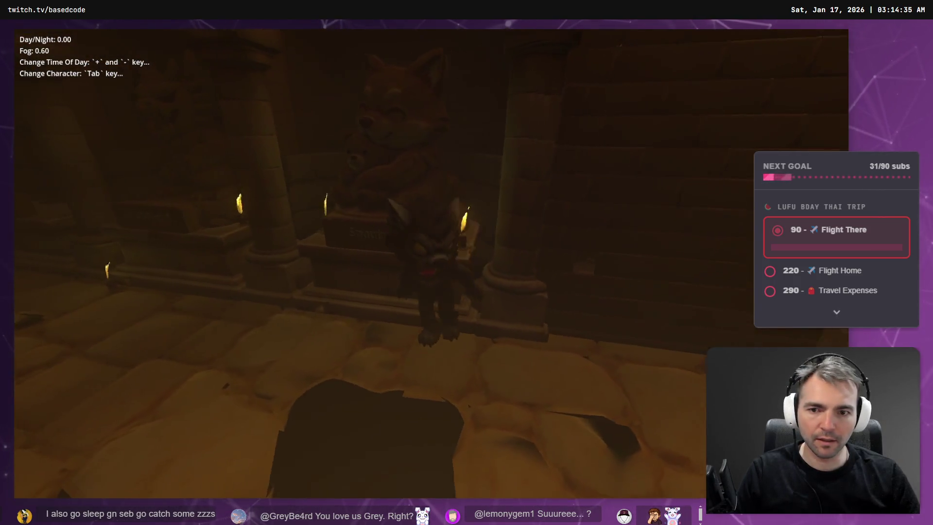
key(w)
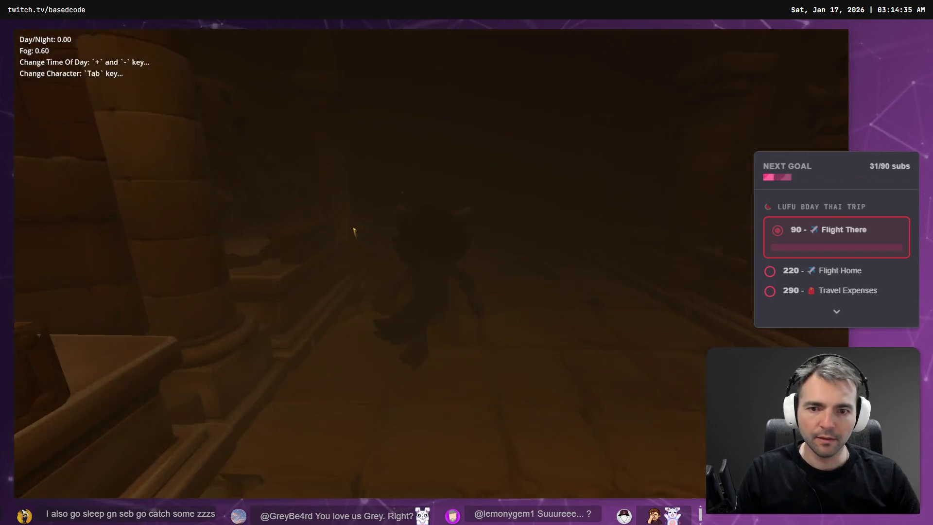
key(w)
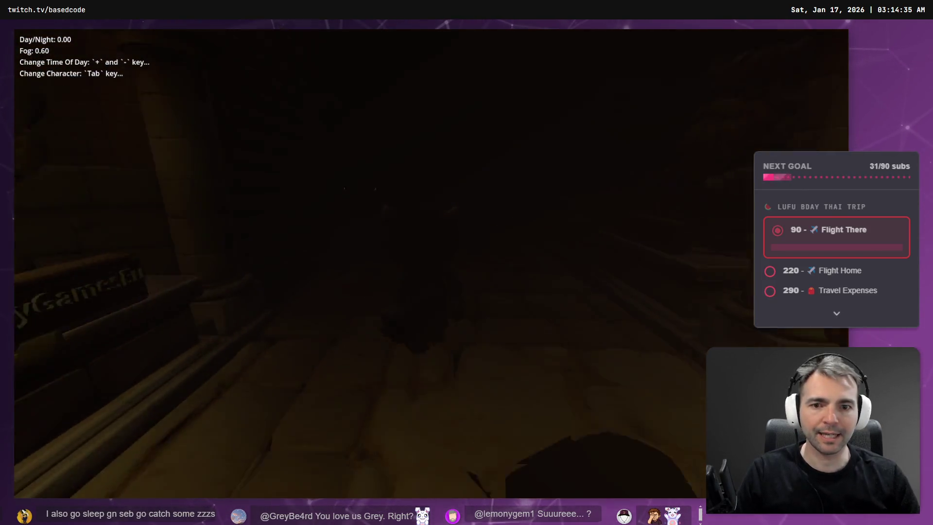
key(w)
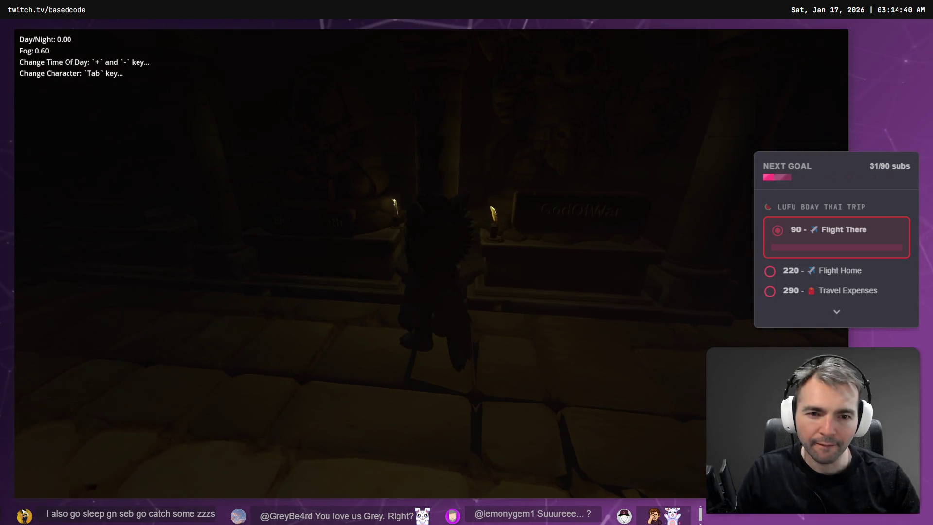
key(w)
key(s)
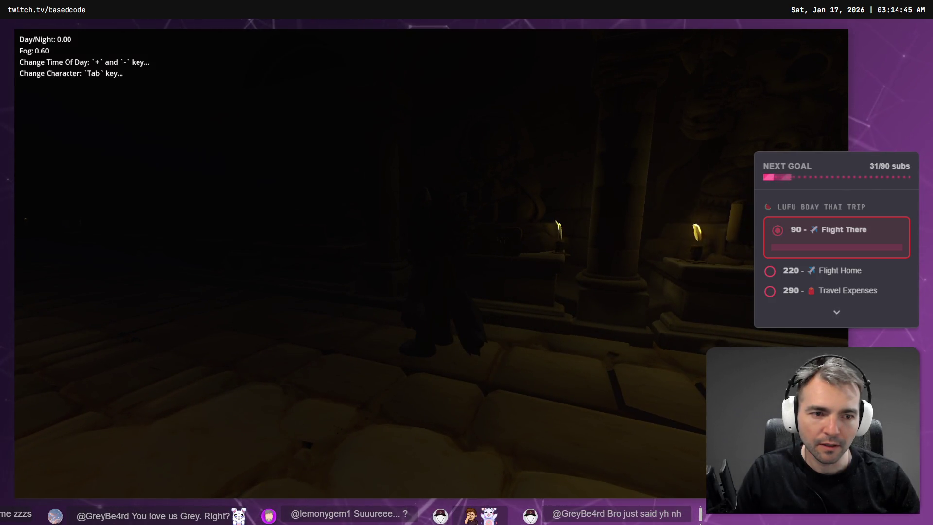
key(Escape)
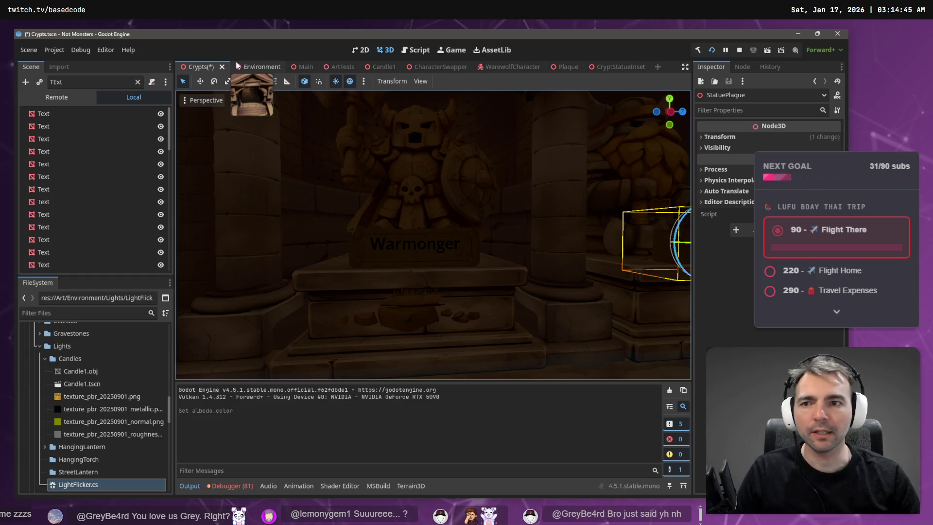
- In Candle1, look over the candle mesh and omni light, then select the flame particles
click(382, 70)
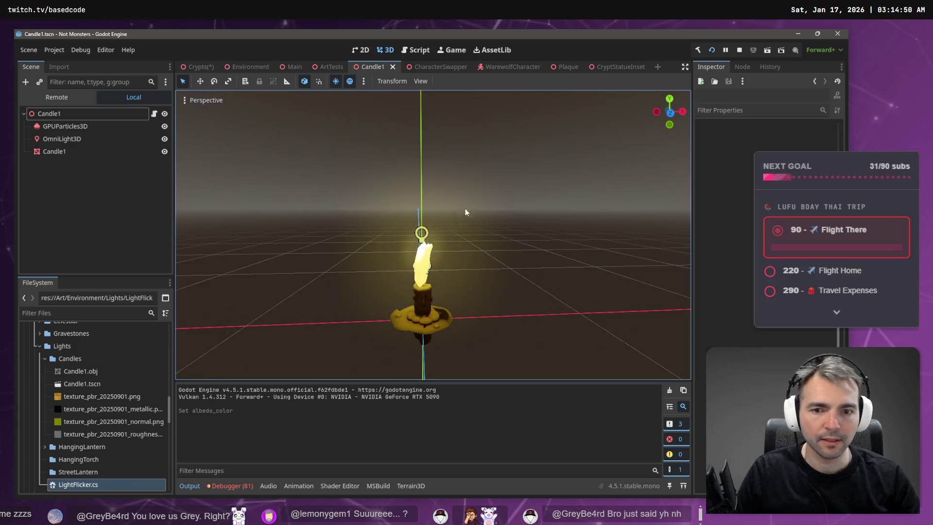
click(62, 151)
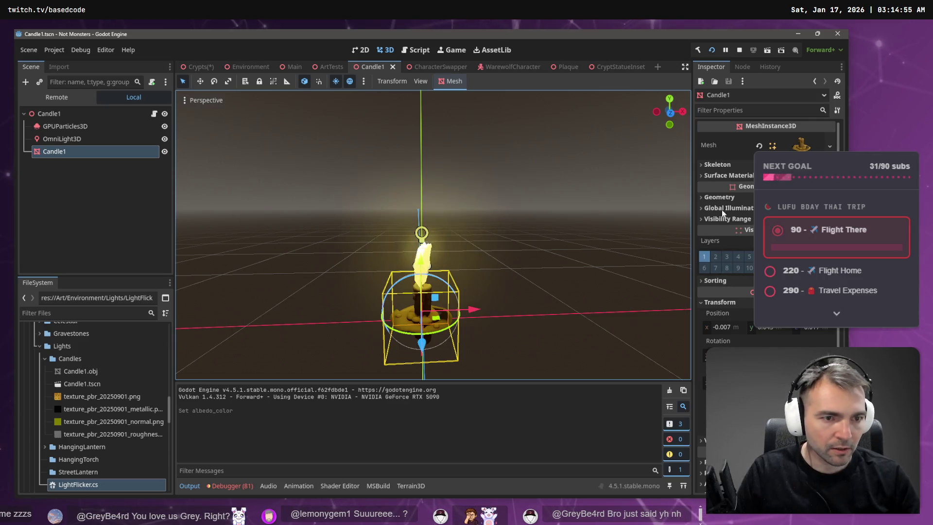
click(733, 197)
click(740, 197)
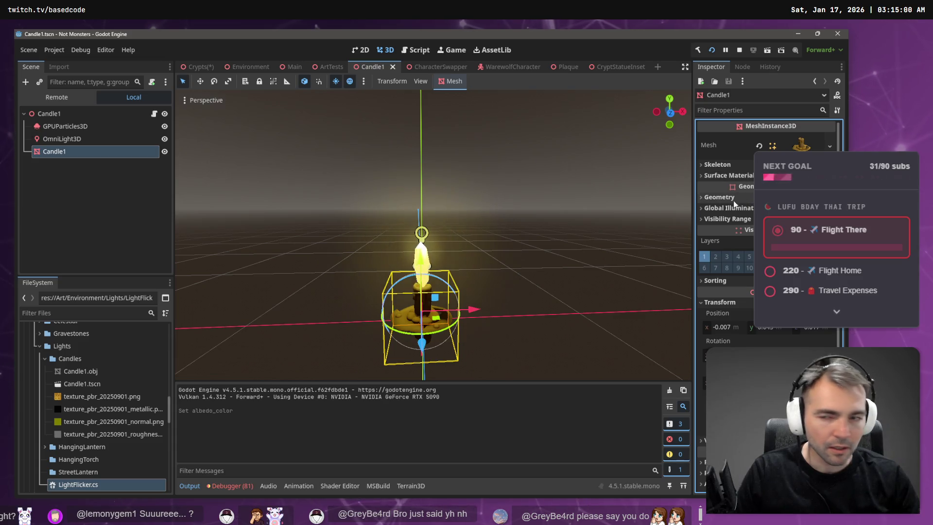
click(61, 139)
click(60, 152)
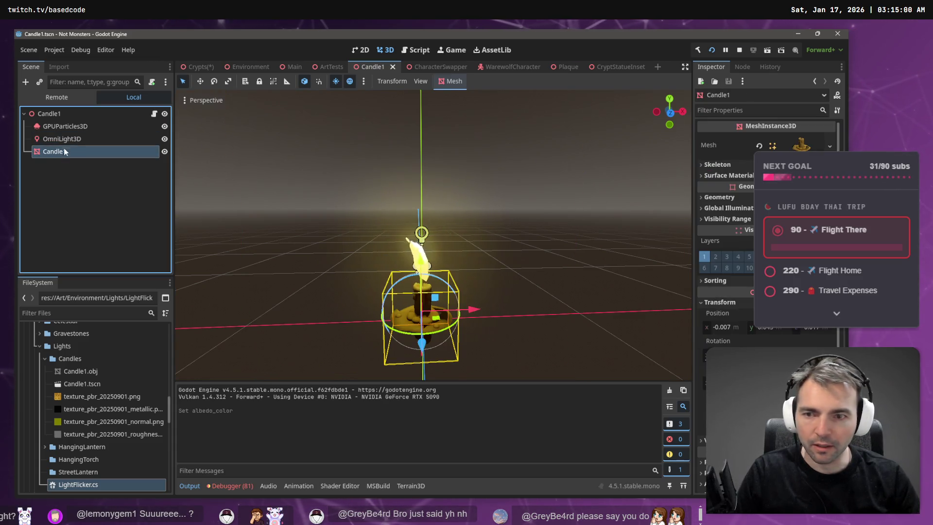
click(65, 127)
- Scroll the GPUParticles3D Inspector past Turbulence and Collision to the Draw Passes Radius and Height
scroll(748, 191, down, 10)
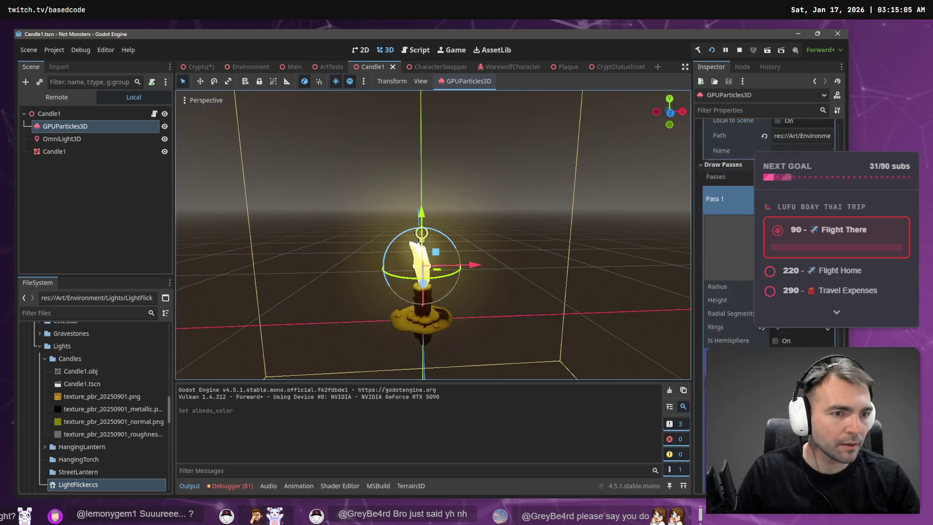
scroll(772, 218, up, 2)
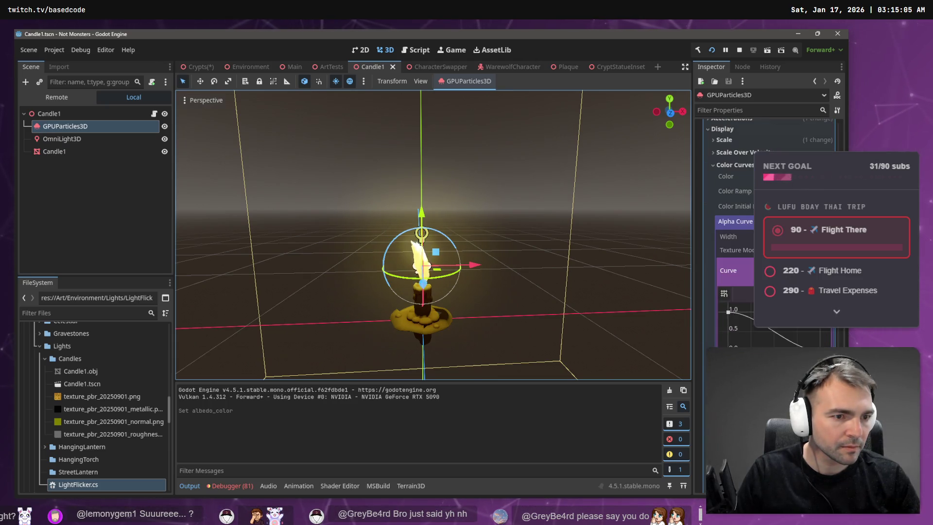
scroll(742, 262, up, 2)
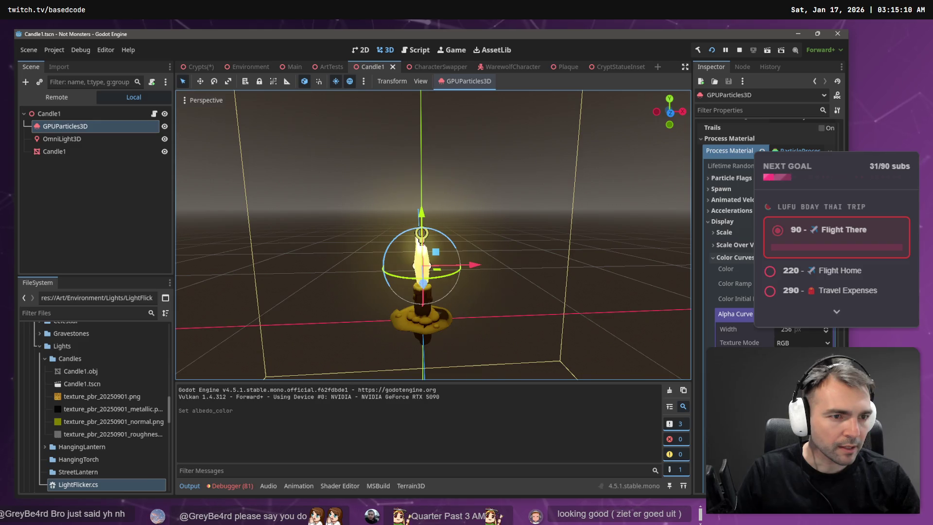
scroll(752, 216, up, 4)
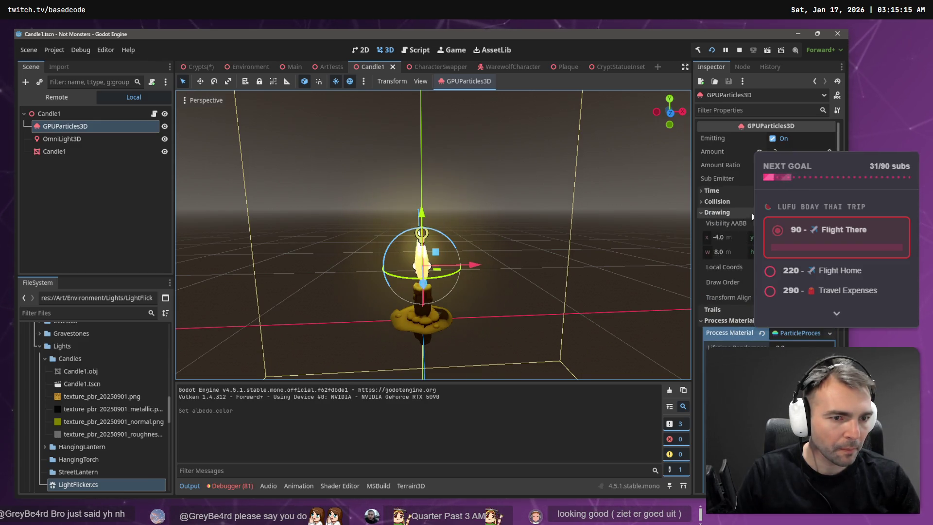
scroll(733, 219, down, 4)
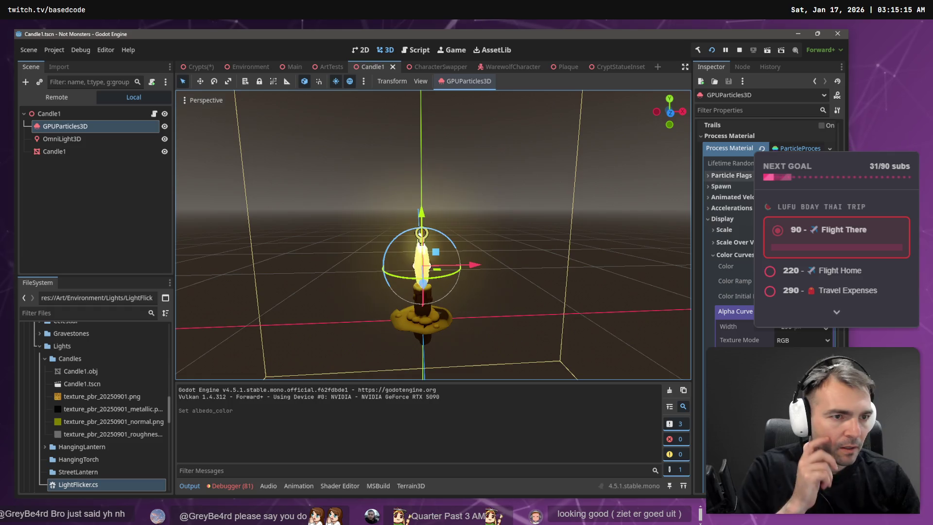
scroll(733, 218, down, 10)
scroll(807, 345, down, 10)
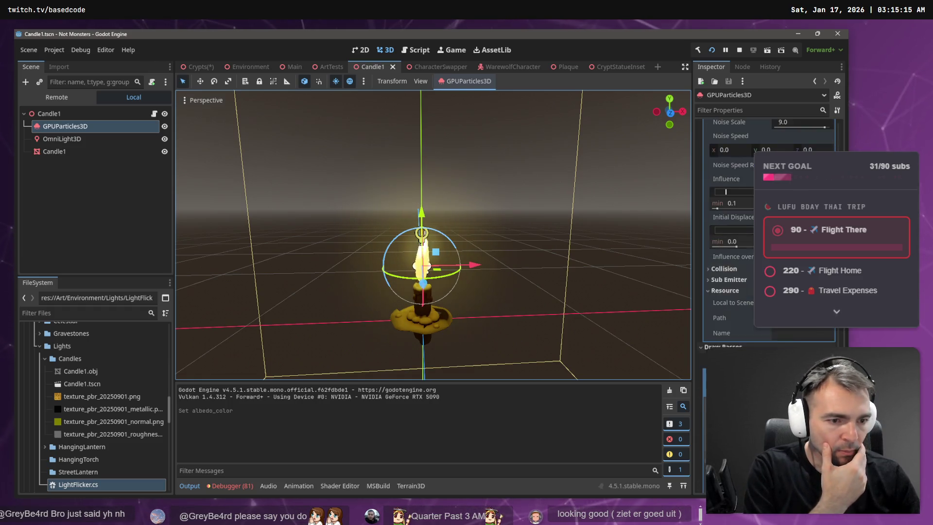
scroll(807, 344, down, 2)
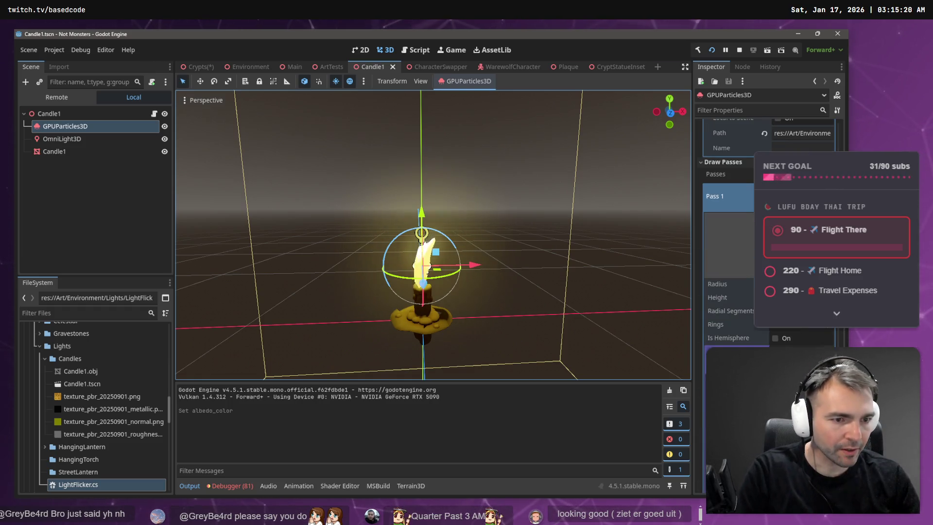
- Retune the flame mesh Height, shrink its Radius, then reselect GPUParticles3D
drag(801, 297, 797, 298)
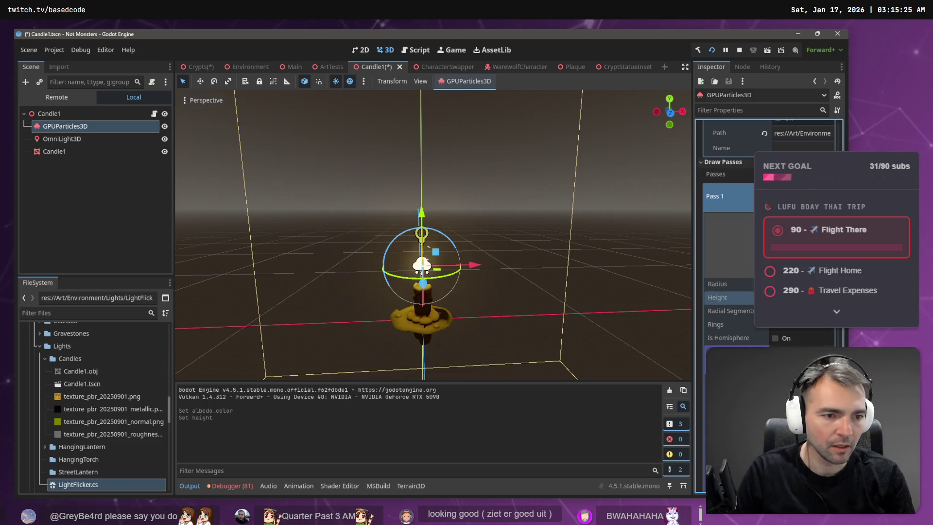
drag(797, 297, 804, 297)
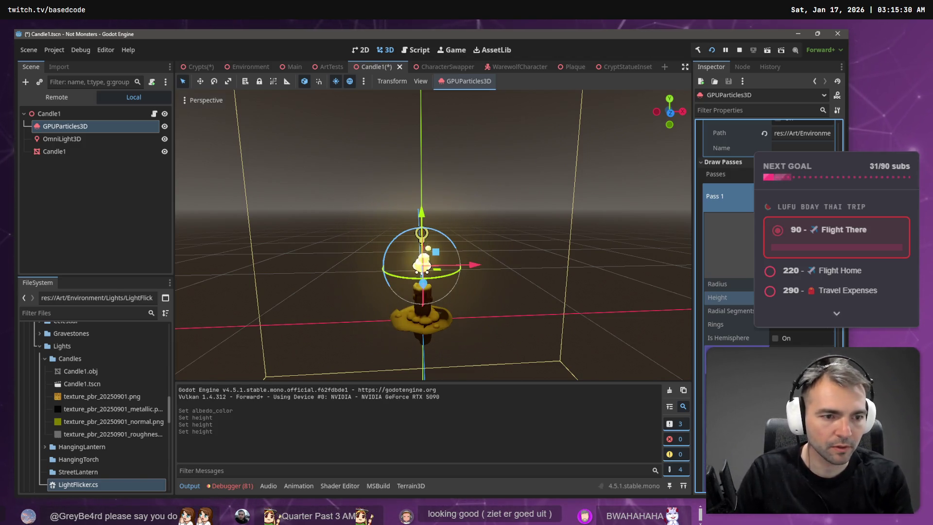
drag(804, 297, 809, 297)
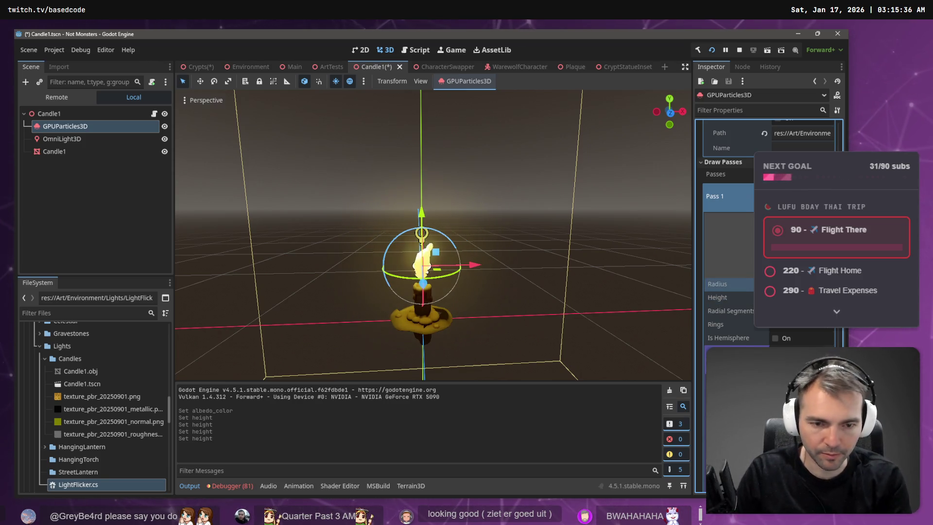
drag(804, 283, 799, 284)
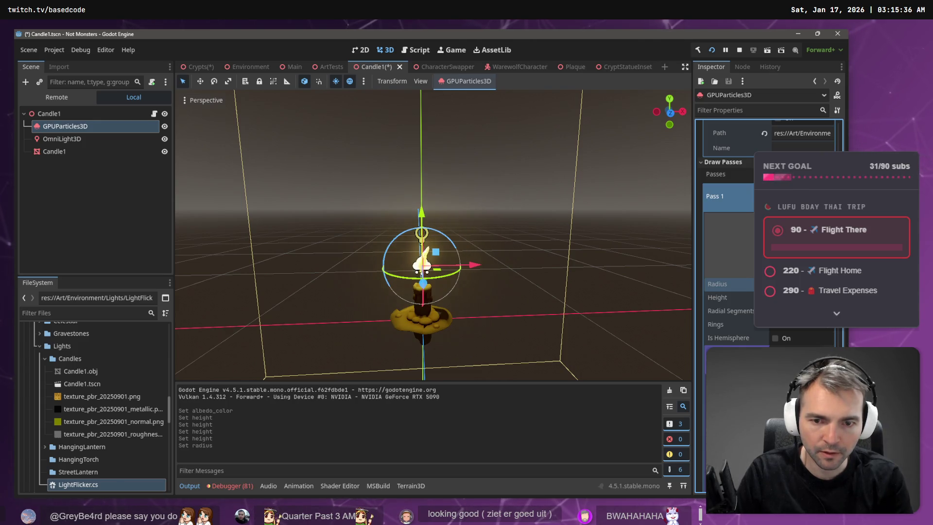
click(504, 191)
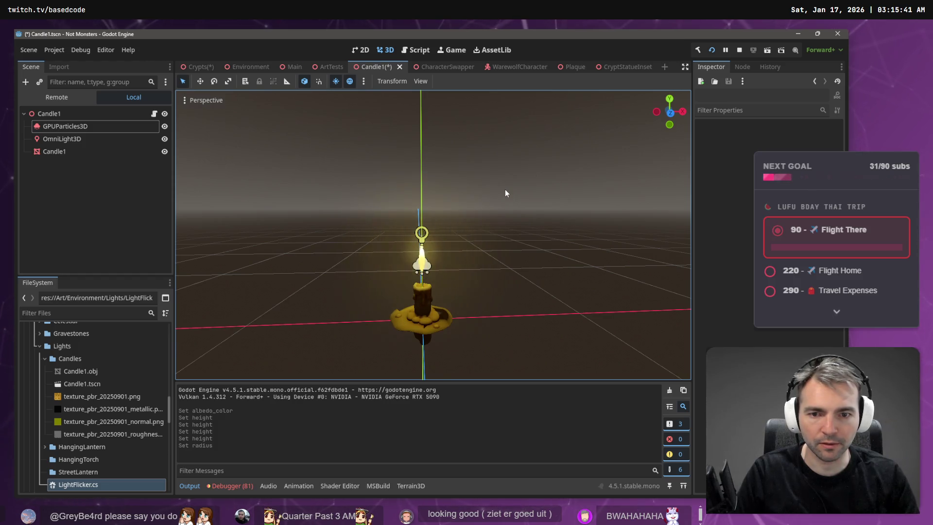
click(80, 126)
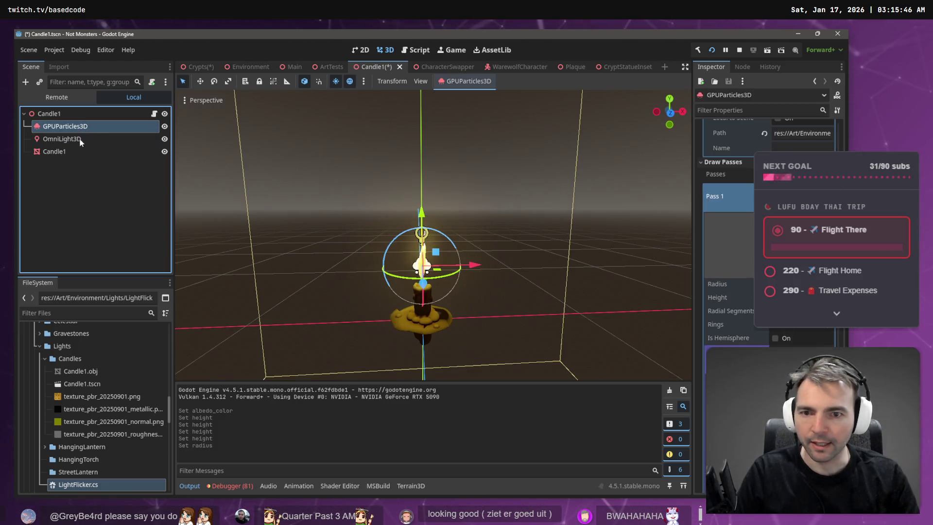
- Scroll the emitter's Inspector through Turbulence, Display and Draw Passes up to Process Material
scroll(797, 243, up, 10)
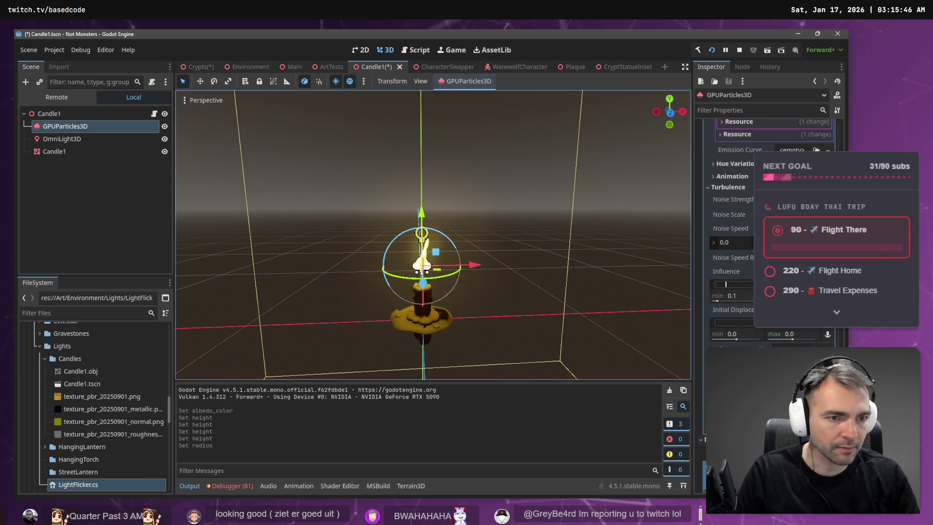
scroll(729, 219, up, 2)
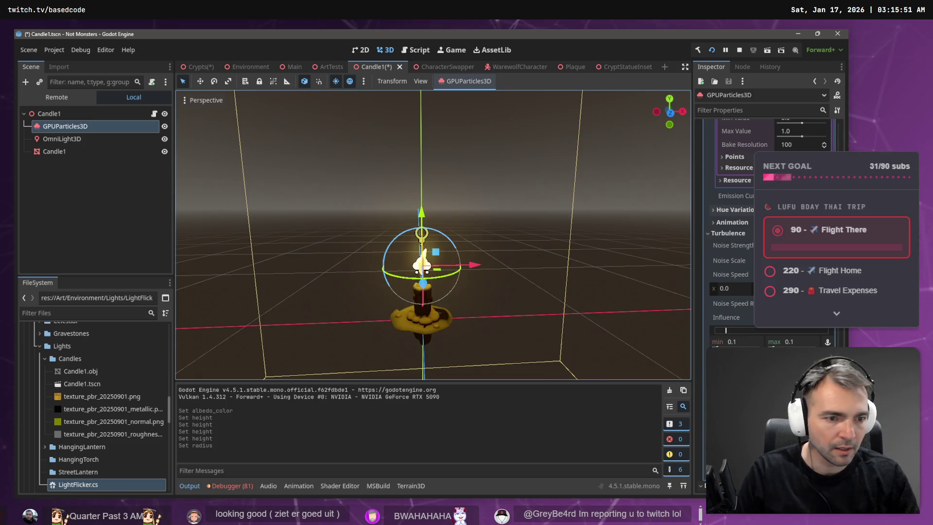
scroll(772, 219, up, 5)
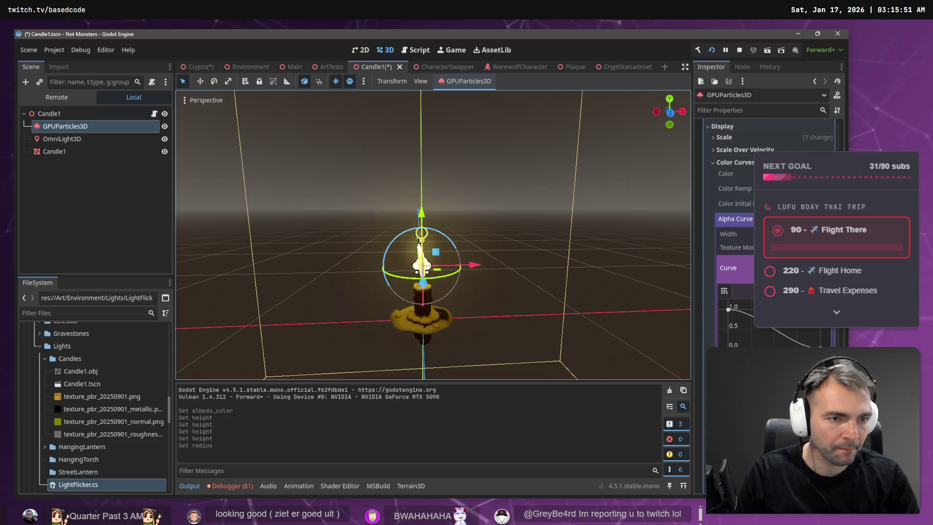
scroll(767, 233, up, 5)
scroll(730, 315, down, 5)
scroll(767, 218, down, 5)
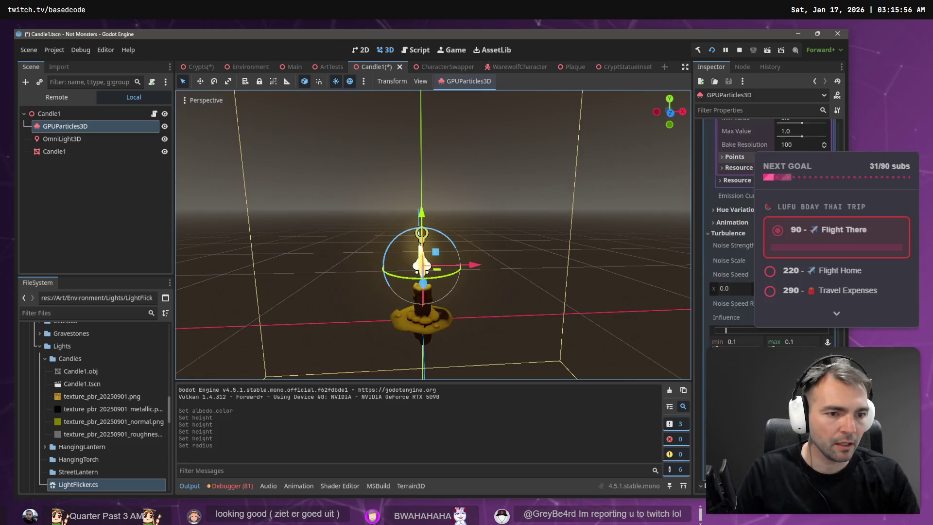
scroll(728, 218, up, 10)
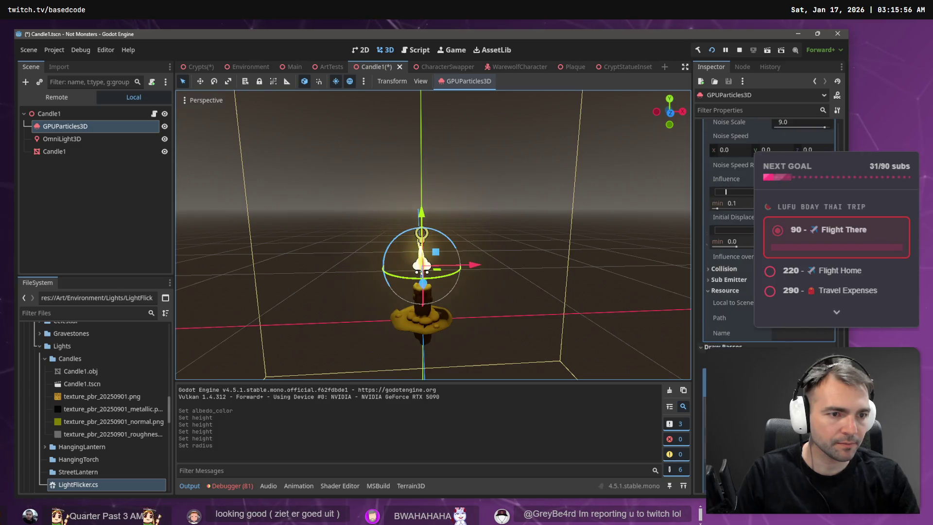
scroll(750, 232, up, 2)
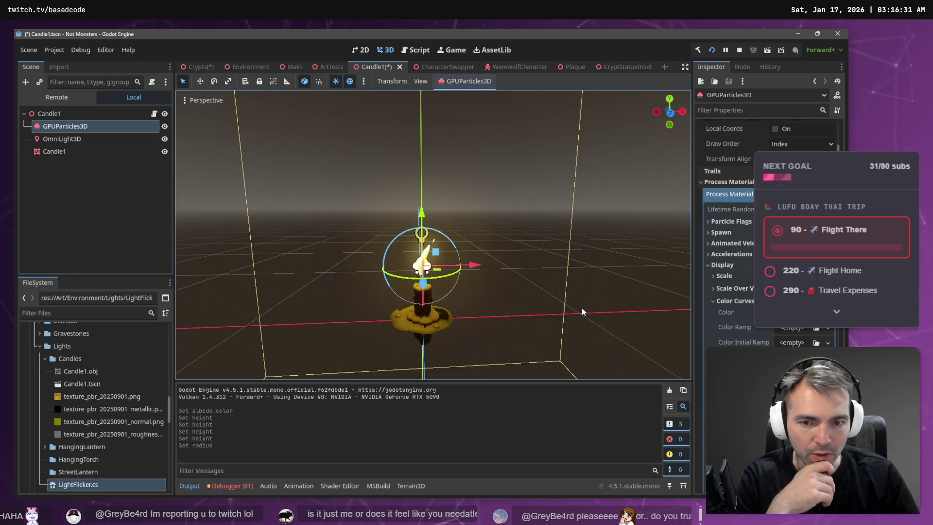
- Lower the GPUParticles3D flame slightly and nudge it along the X axis
scroll(593, 294, up, 5)
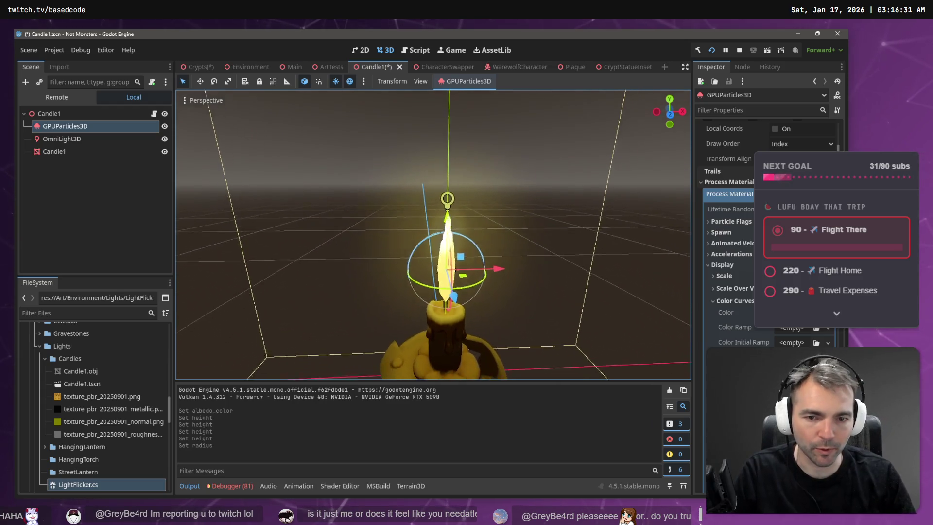
scroll(433, 235, down, 3)
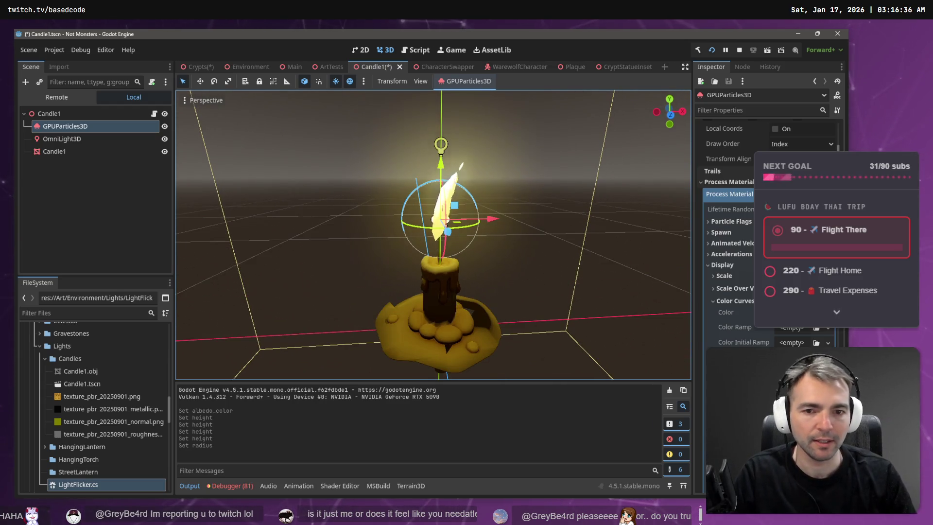
click(77, 139)
click(77, 128)
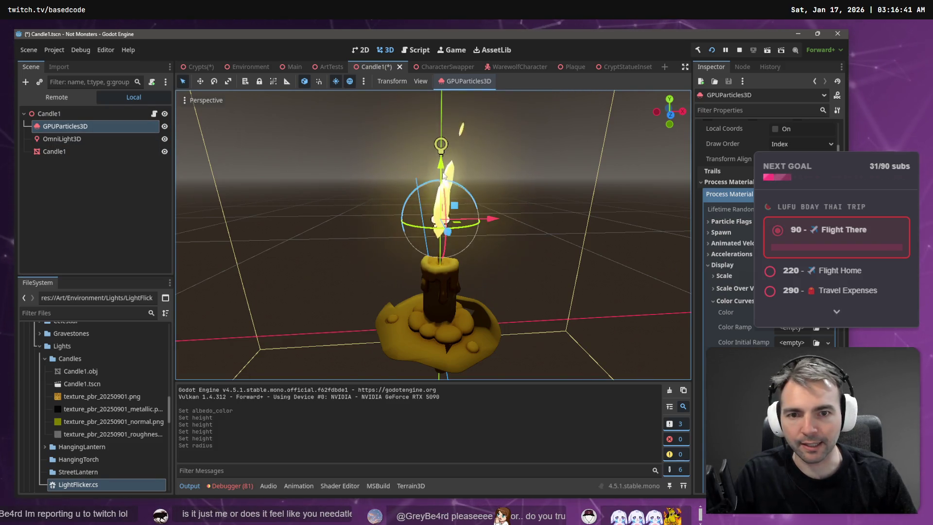
drag(444, 175, 446, 185)
drag(492, 233, 494, 235)
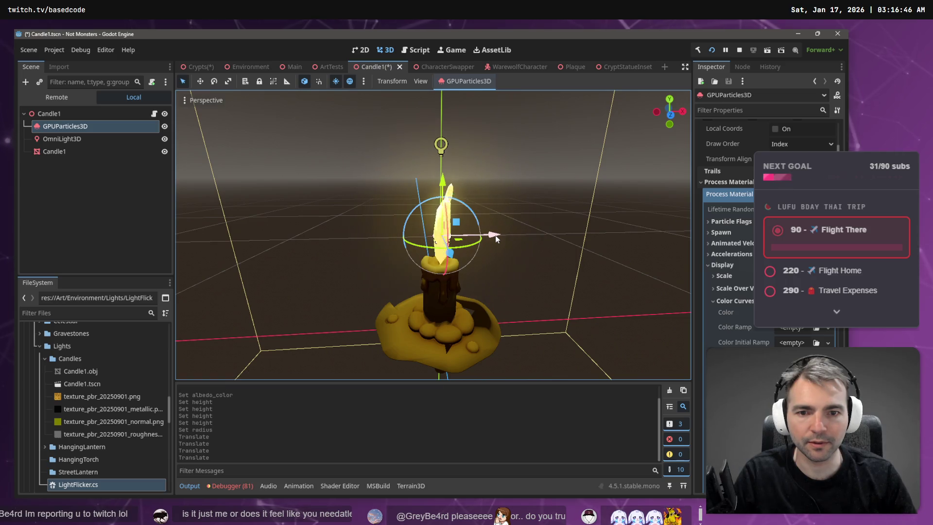
- Compare with the Candle1 mesh and shift the flame left onto the wick
click(52, 153)
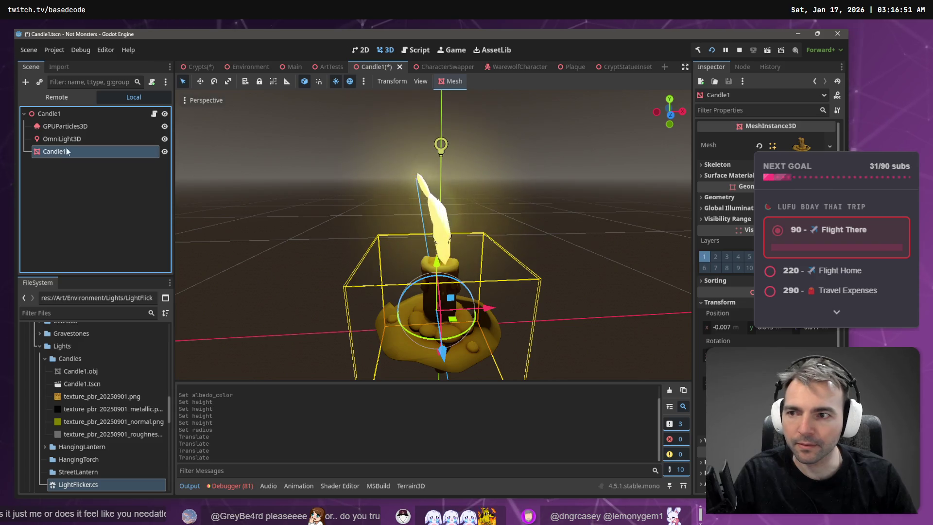
click(69, 126)
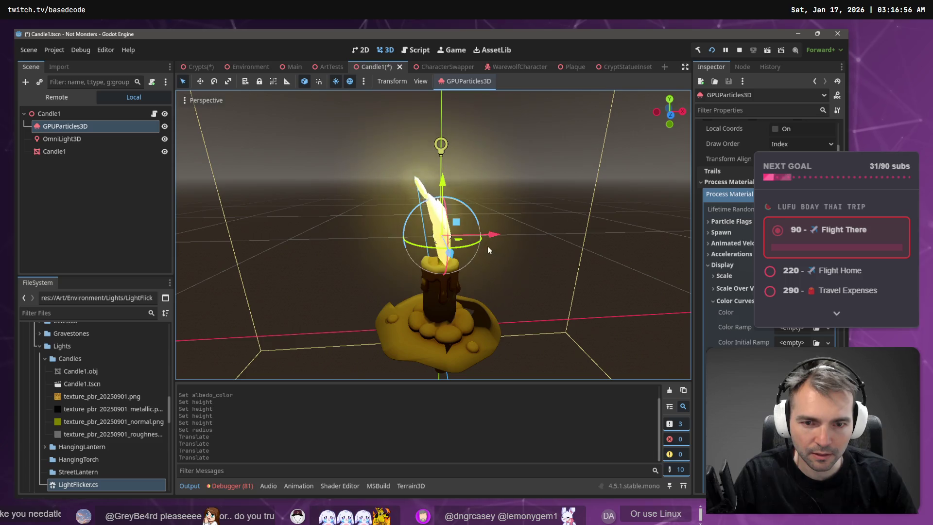
drag(492, 235, 482, 236)
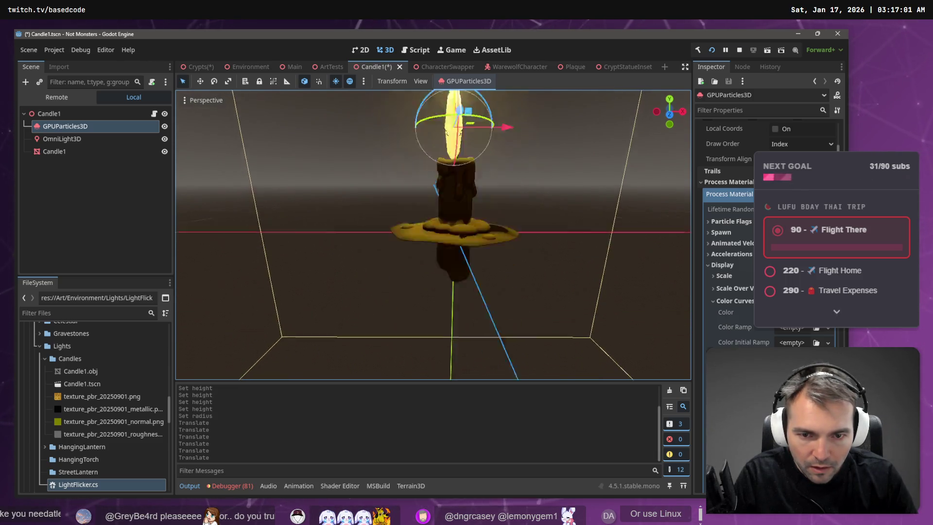
scroll(432, 234, up, 3)
drag(520, 149, 524, 257)
mouse_move(413, 252)
mouse_down()
mouse_move(548, 255)
mouse_move(446, 247)
mouse_up()
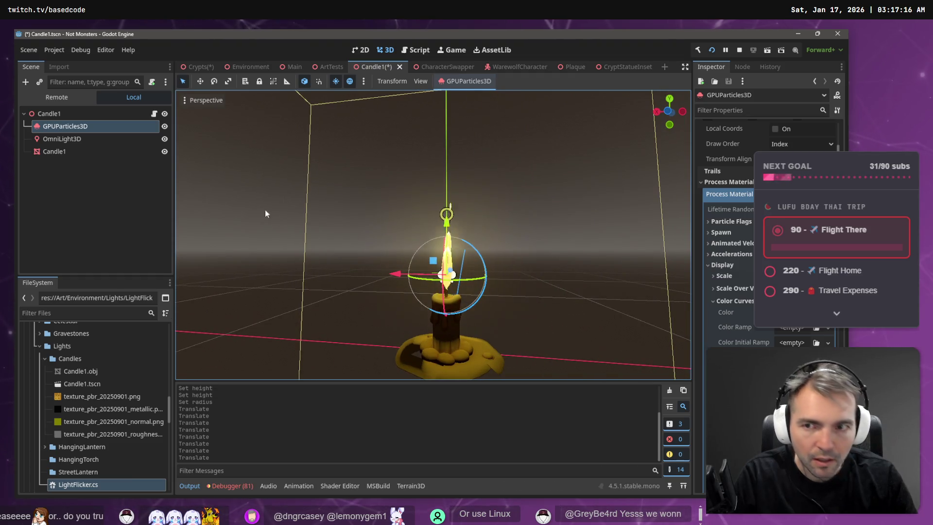
click(658, 112)
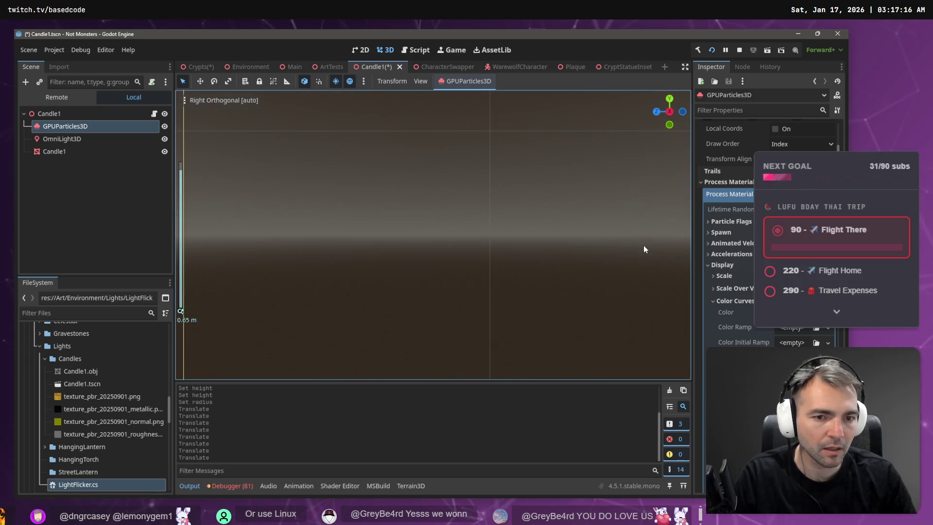
- In right view, nudge the flame 0.004 units along Z, then check it from front view
key(f)
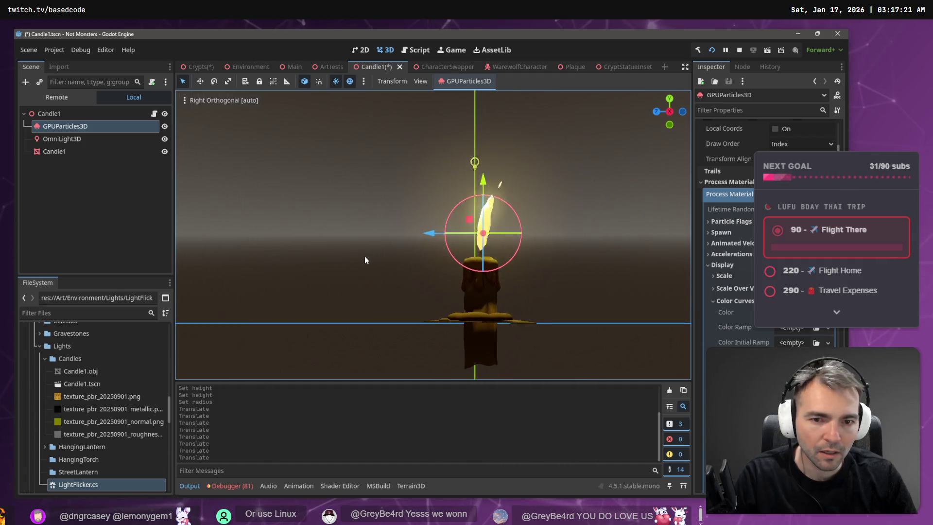
drag(431, 230, 431, 233)
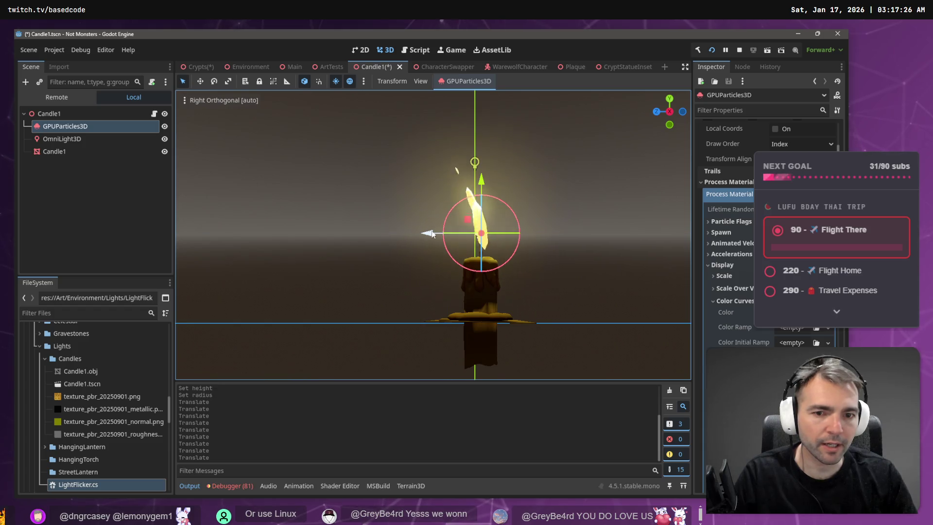
click(671, 113)
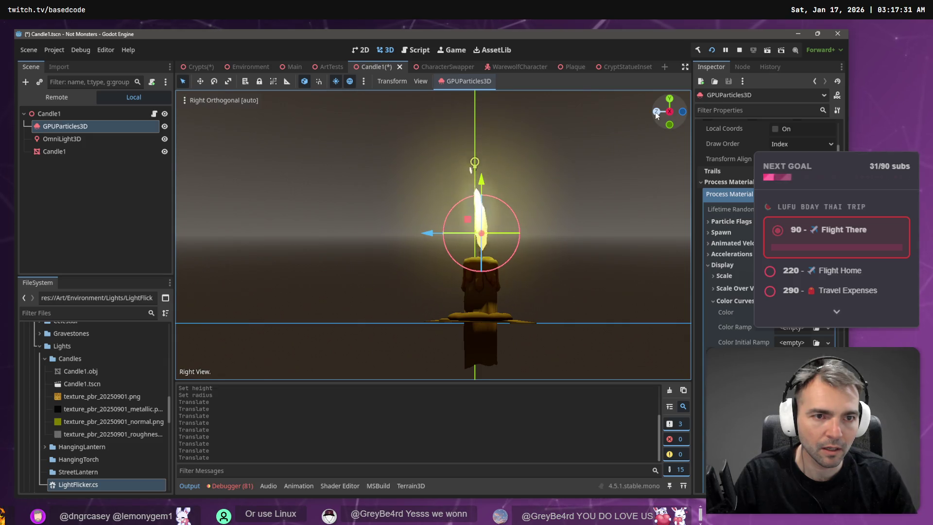
click(657, 111)
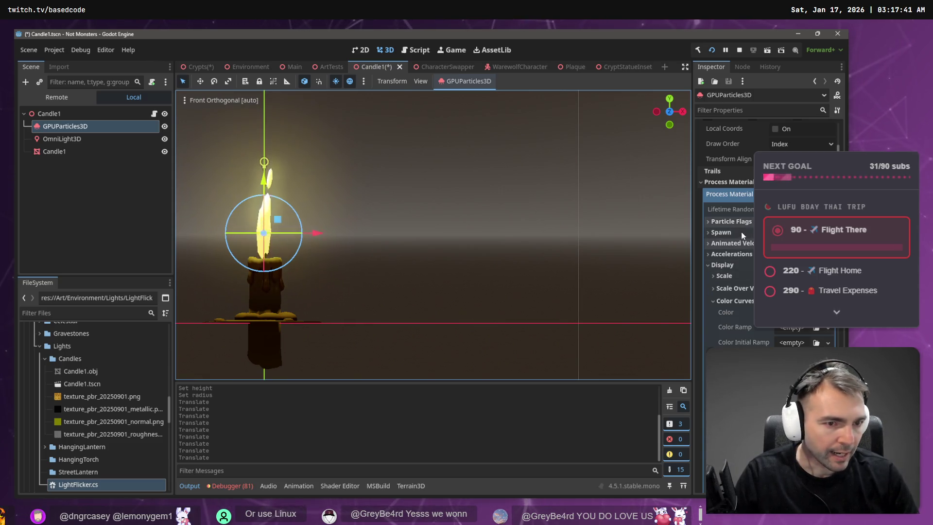
- Expand the emitter's Time settings, undoing an accidental Interp to End change
scroll(739, 244, up, 4)
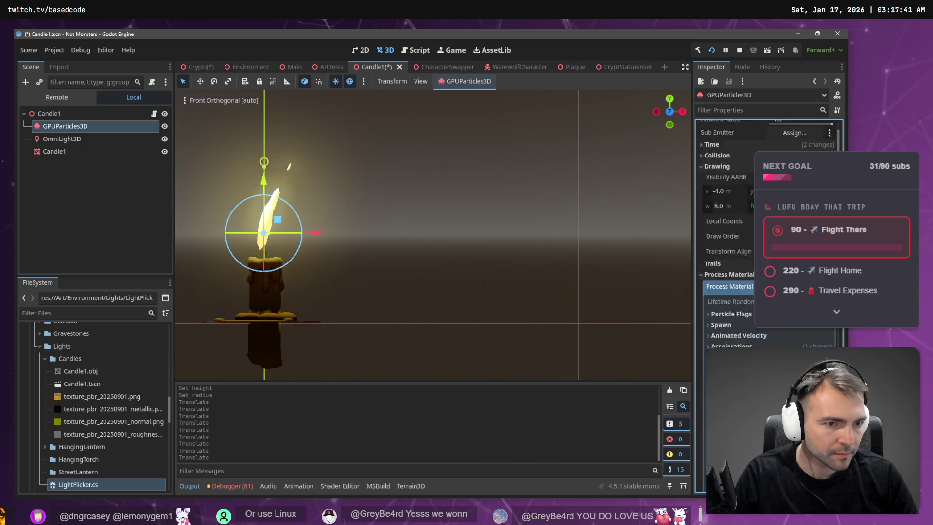
scroll(735, 243, up, 2)
click(714, 212)
click(712, 191)
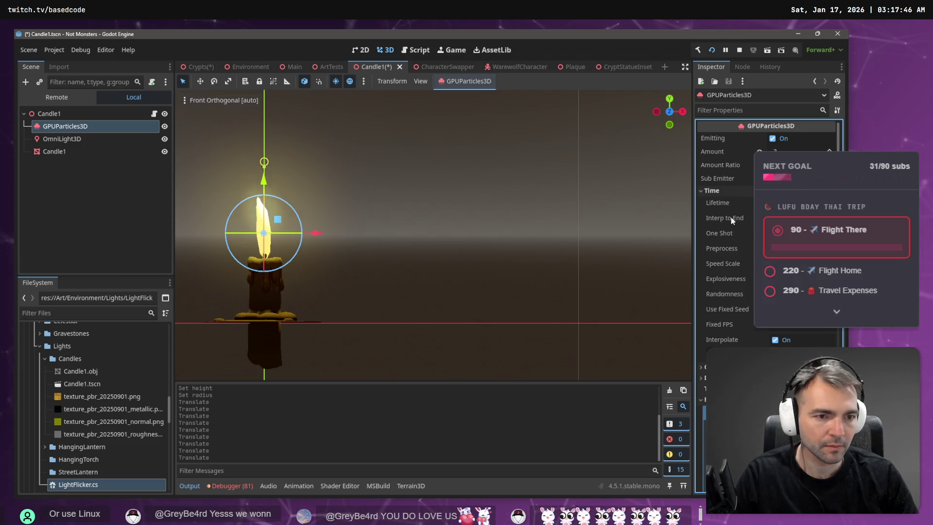
mouse_move(731, 216)
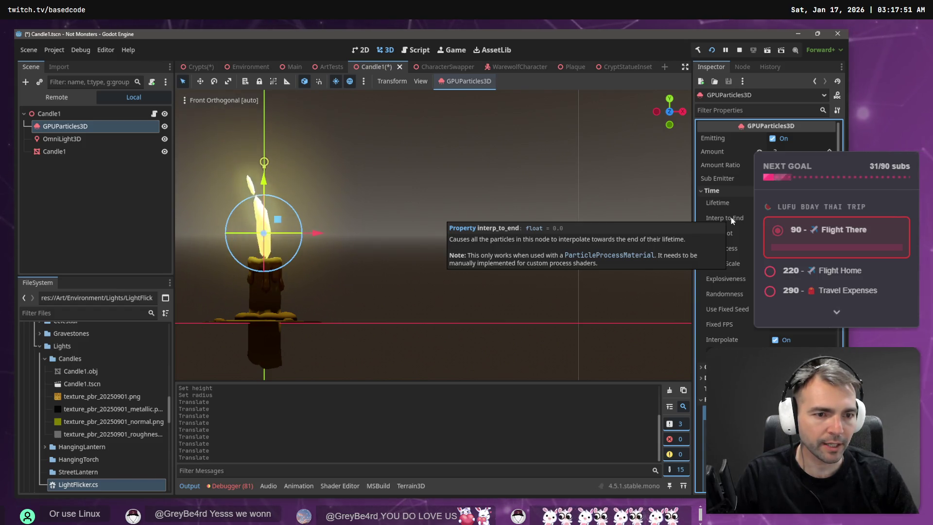
click(731, 216)
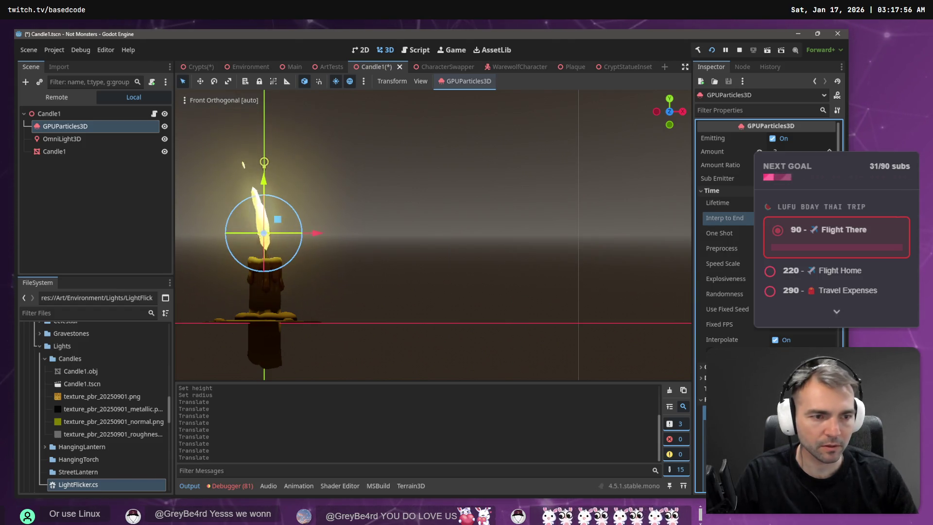
click(796, 217)
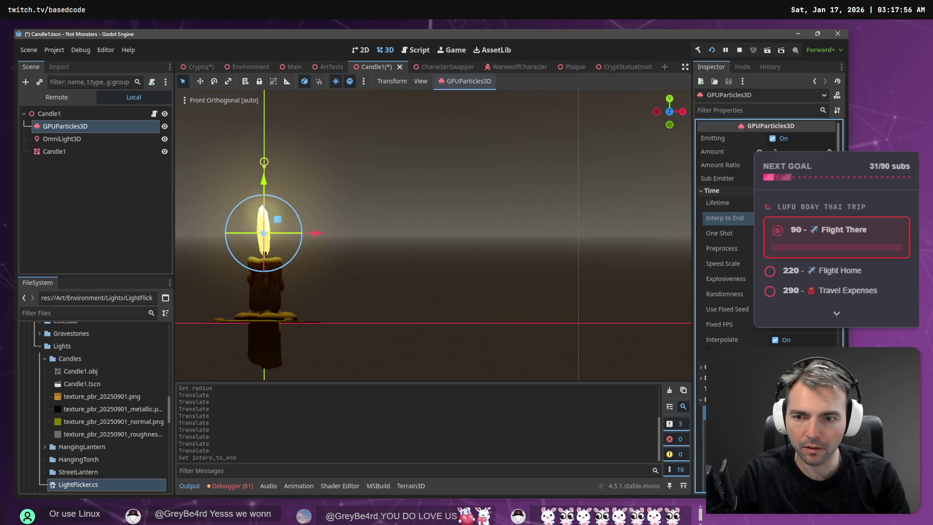
key(ctrl+z)
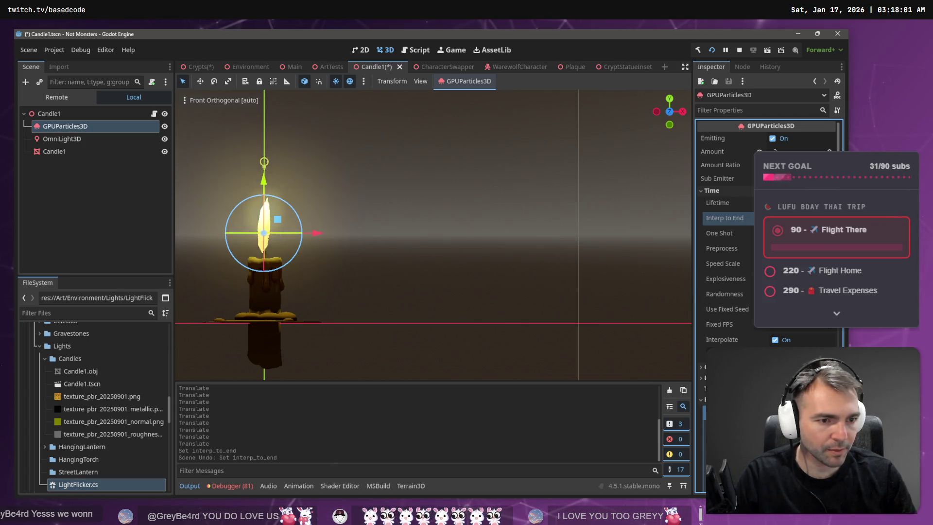
- Adjust the flame's Speed Scale, then shorten and fine-tune its particle Lifetime
key(Return)
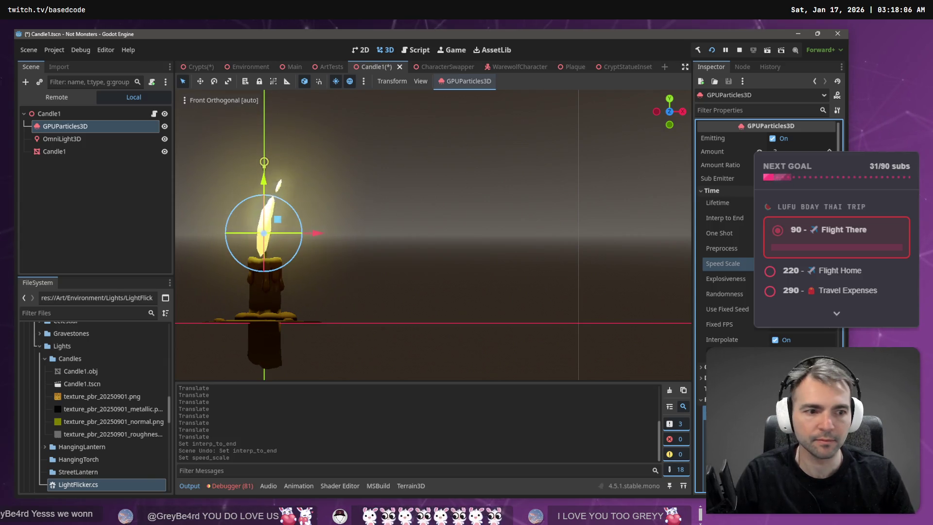
key(Return)
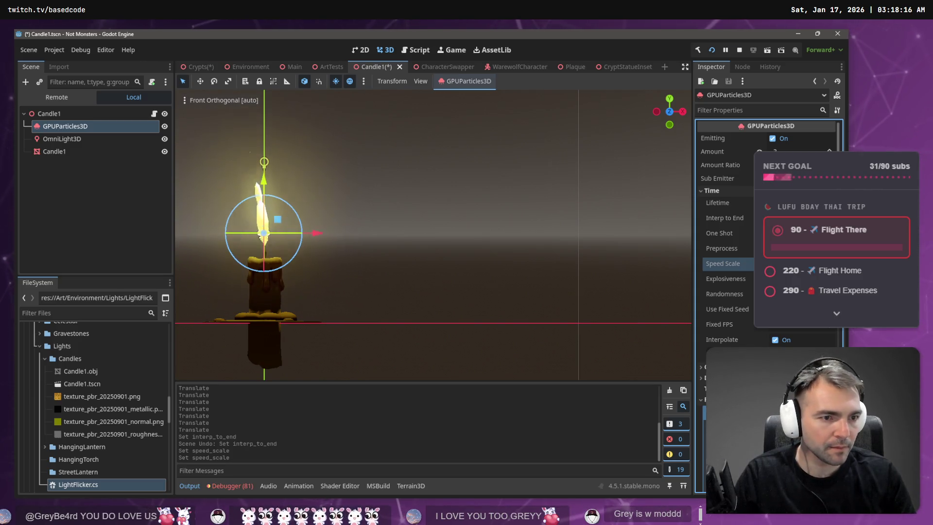
click(724, 203)
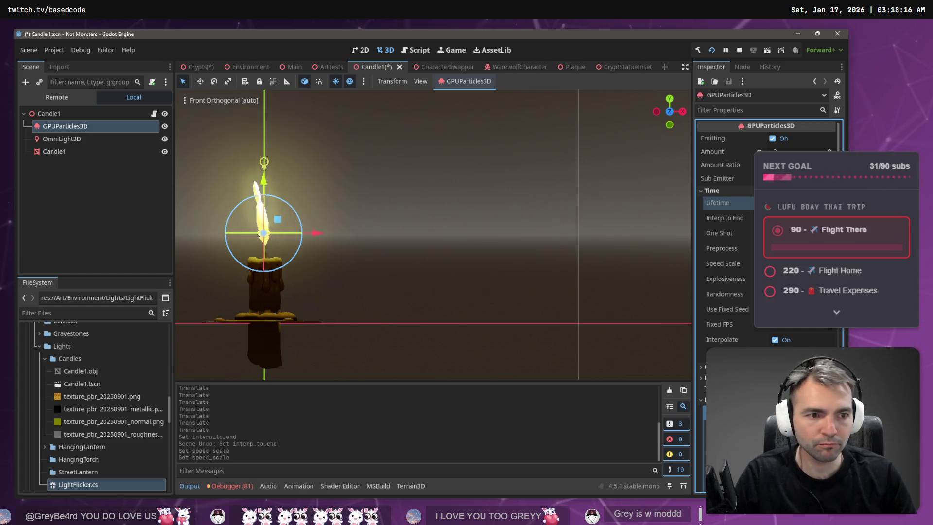
key(Return)
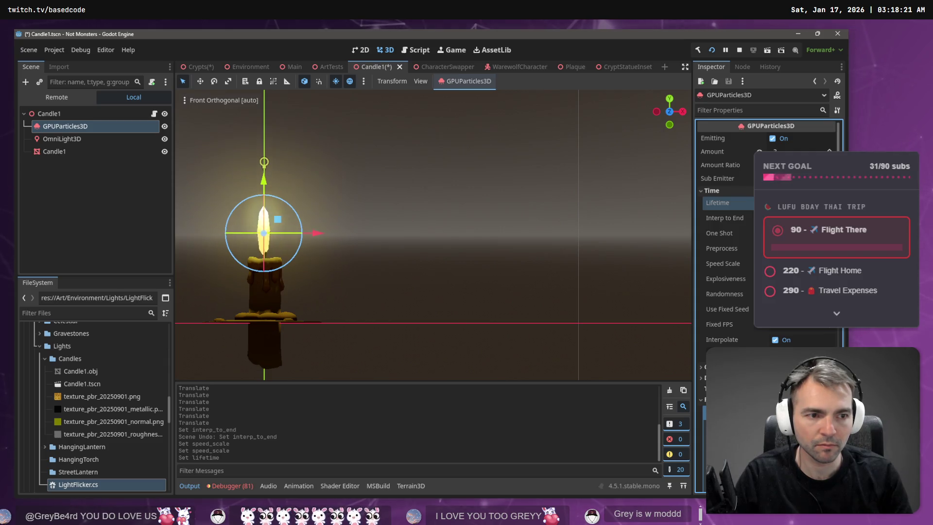
key(Return)
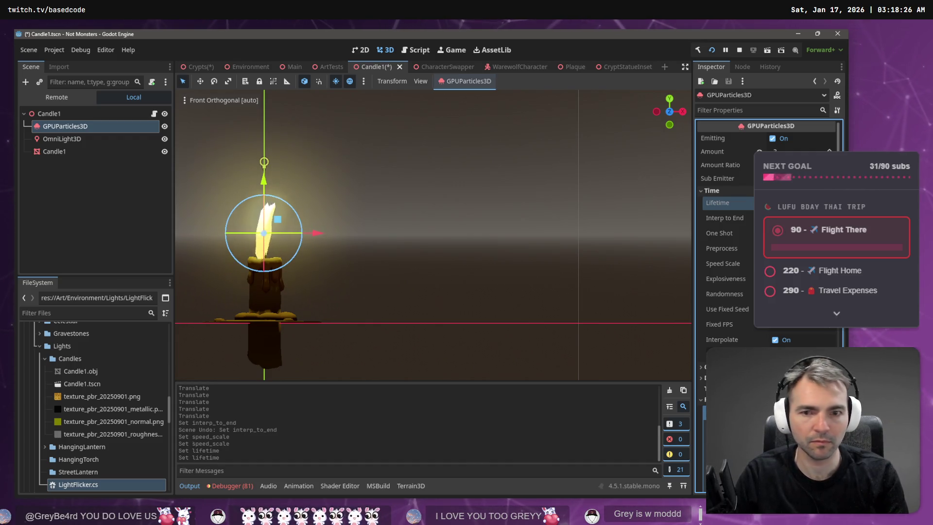
key(Return)
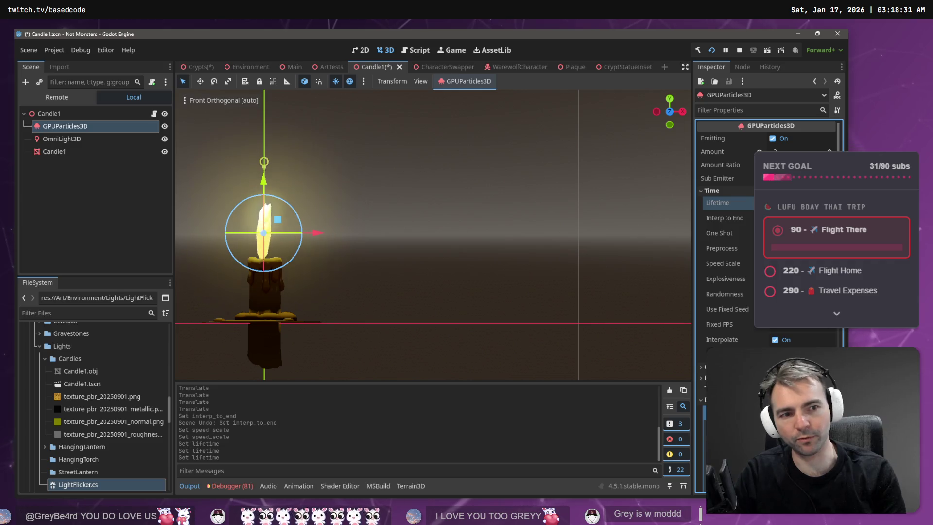
key(Return)
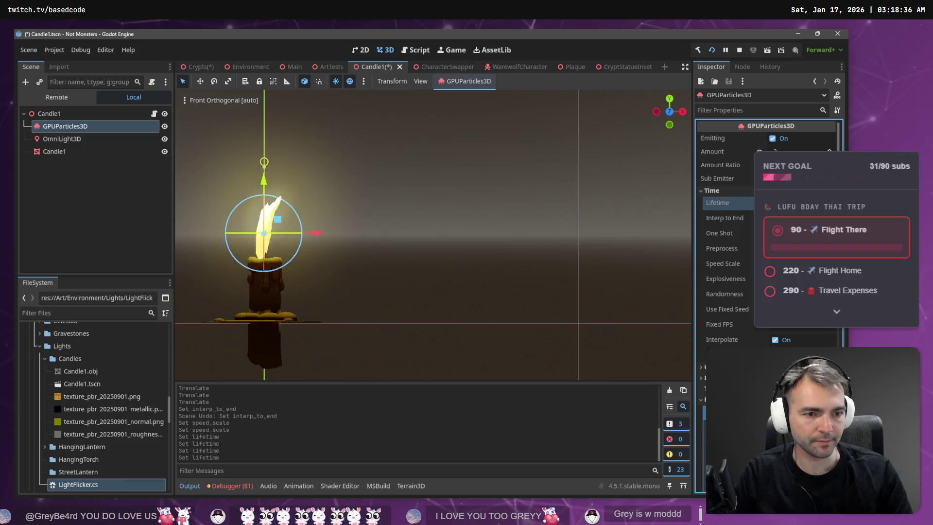
- Set a new final Speed Scale for the flame and deselect the particles
click(801, 263)
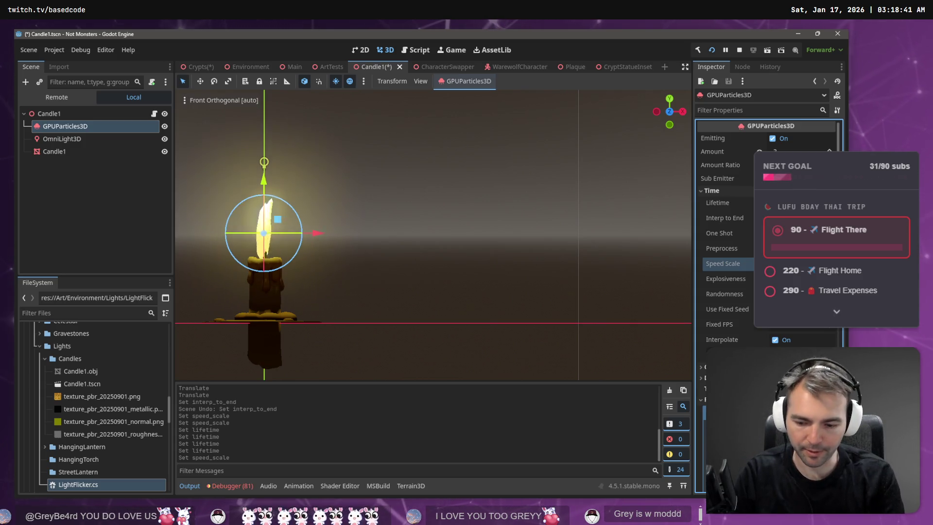
key(Return)
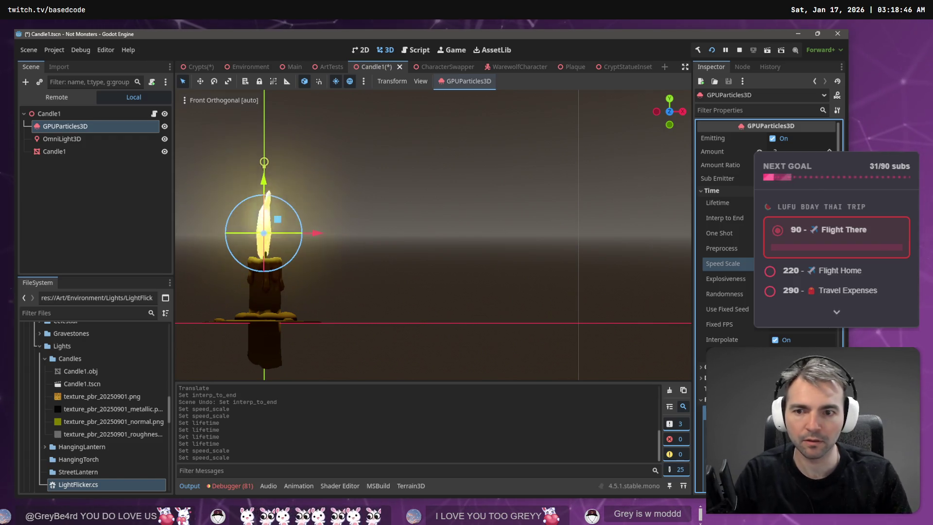
click(517, 210)
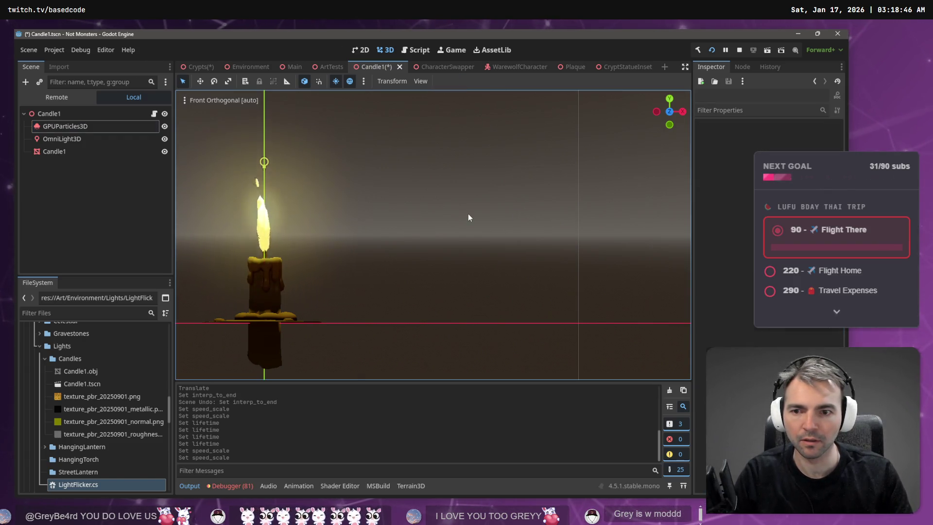
- Save the candle scene, then rerun Run Placement on the Crypts scene's Candles node
key(ctrl+s)
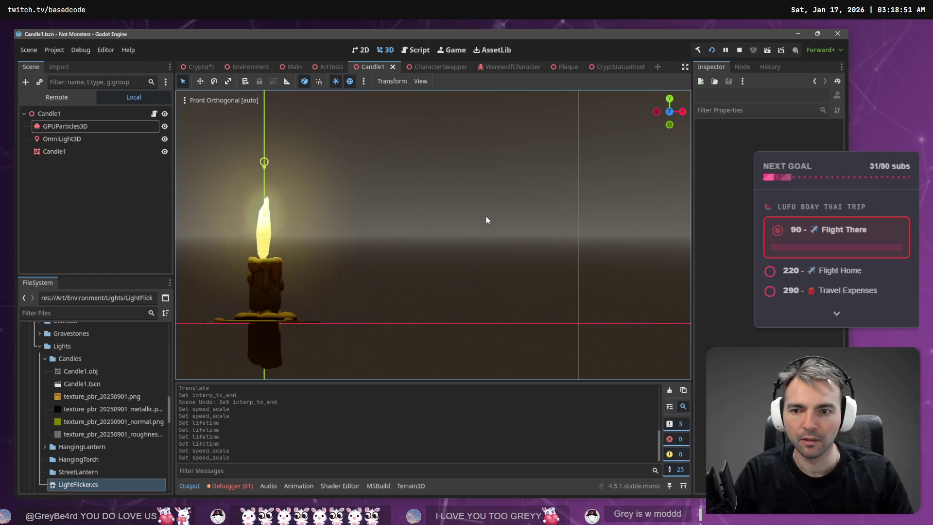
click(202, 66)
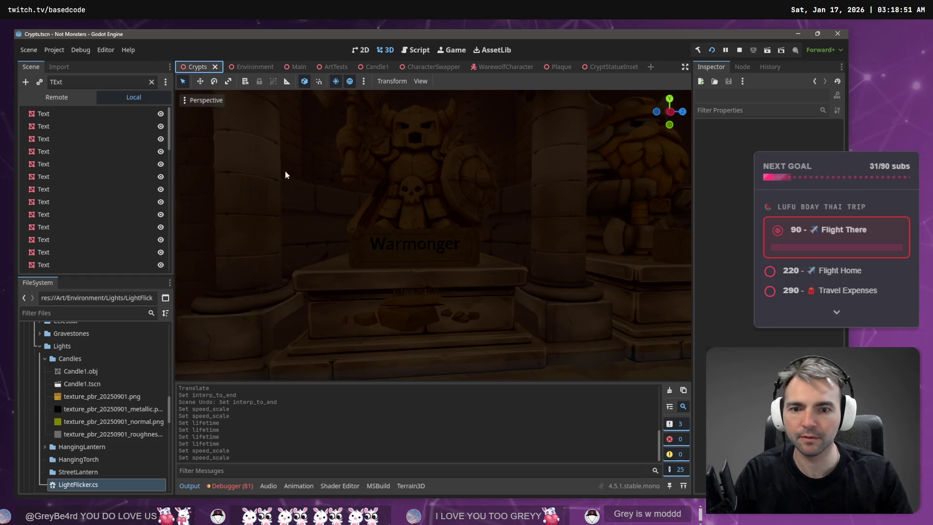
drag(432, 234, 384, 233)
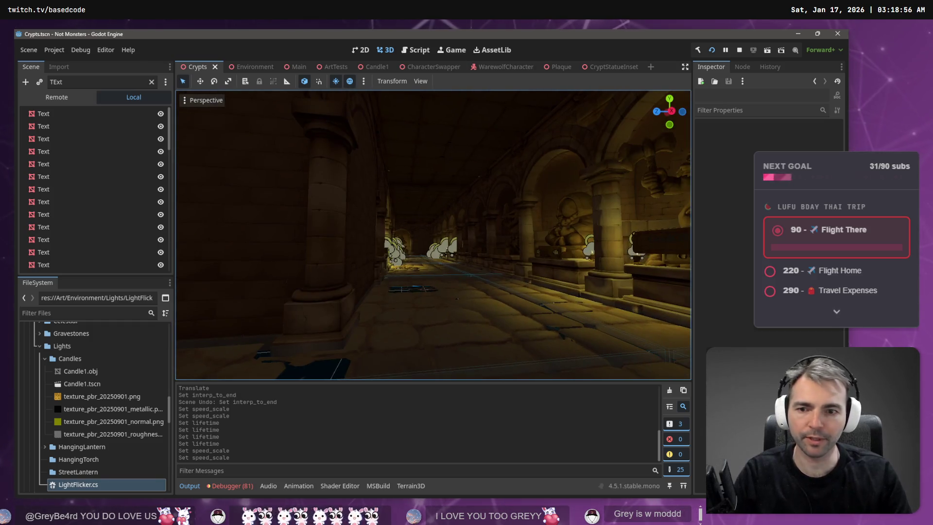
click(151, 82)
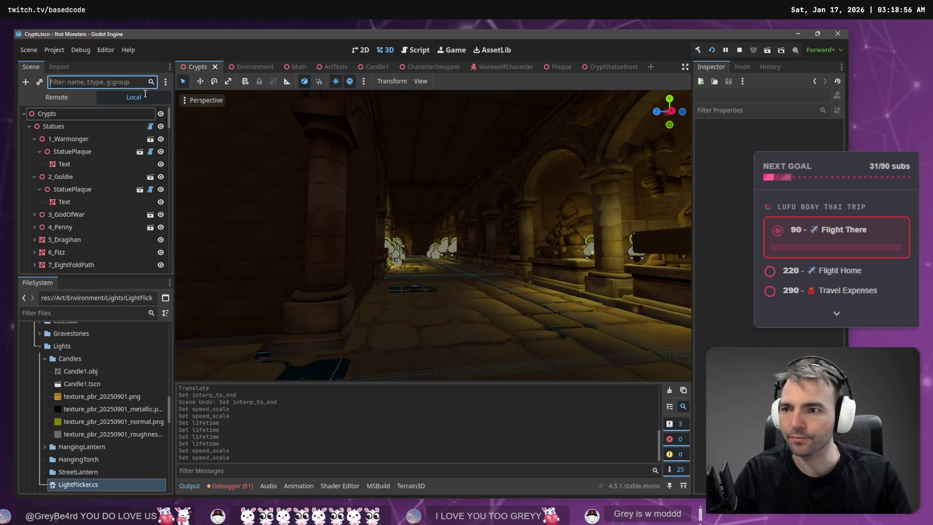
click(29, 126)
click(67, 138)
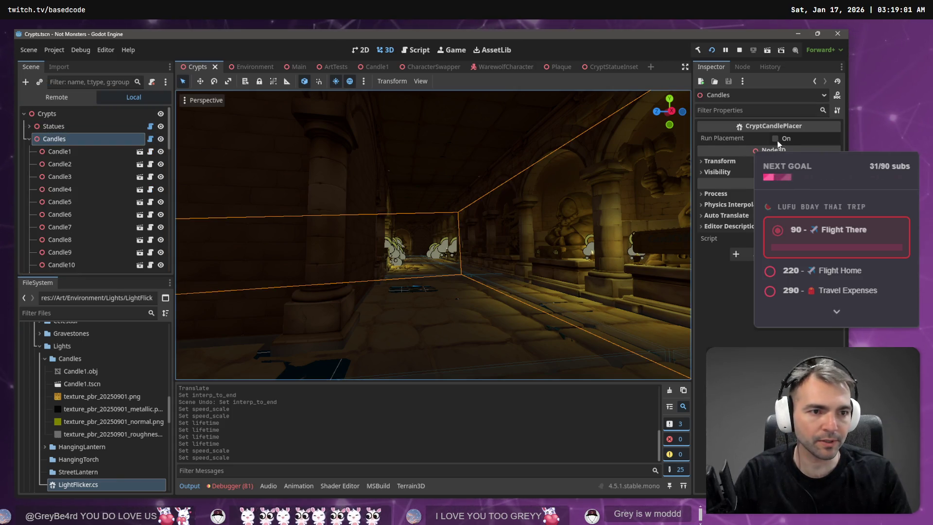
click(775, 138)
- Look over the newly placed candles in the crypt, then save and run the game
scroll(452, 167, up, 5)
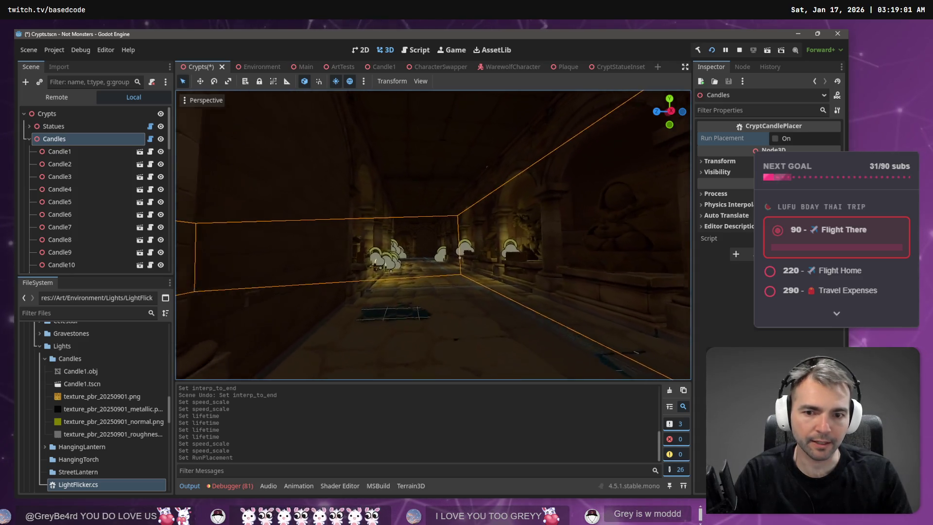
scroll(432, 234, up, 5)
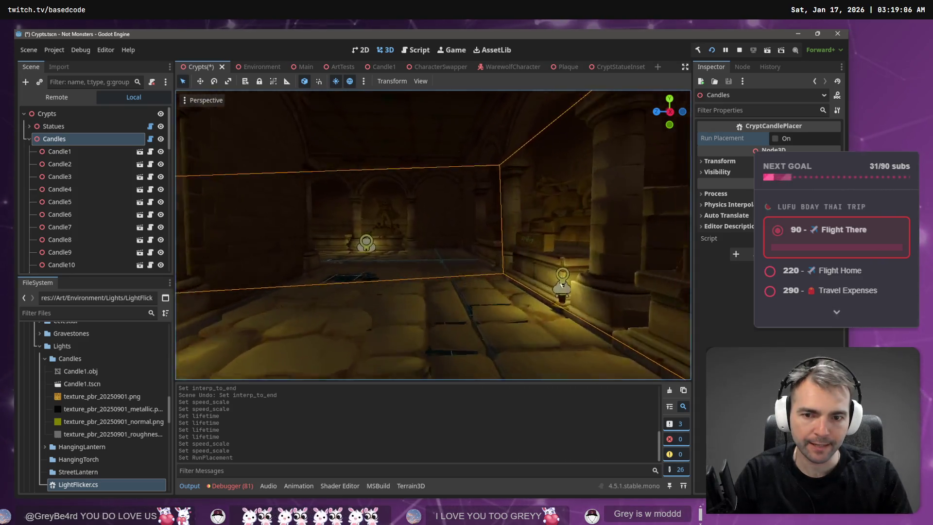
mouse_move(432, 235)
mouse_down()
mouse_move(398, 228)
mouse_move(456, 228)
mouse_move(437, 208)
mouse_move(469, 190)
mouse_up()
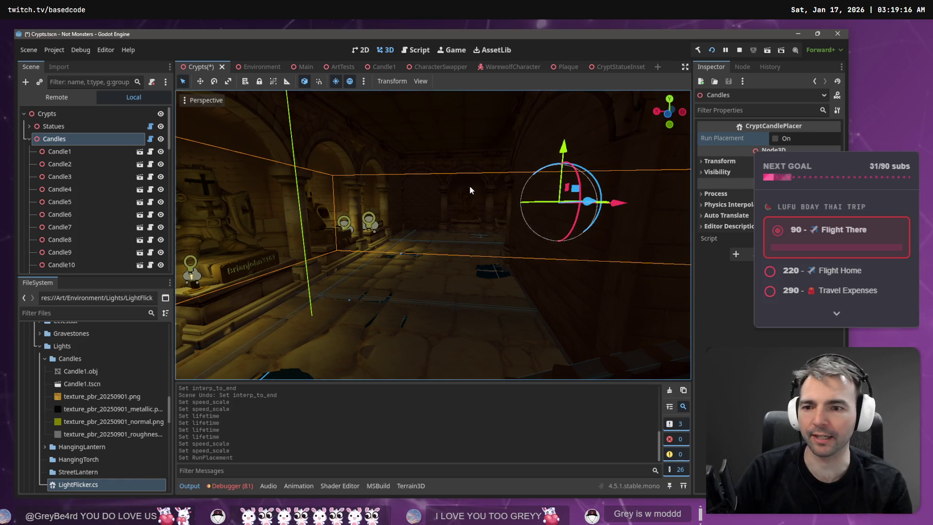
mouse_move(470, 190)
mouse_down()
mouse_move(459, 196)
mouse_move(559, 191)
mouse_move(464, 186)
mouse_up()
key(F5)
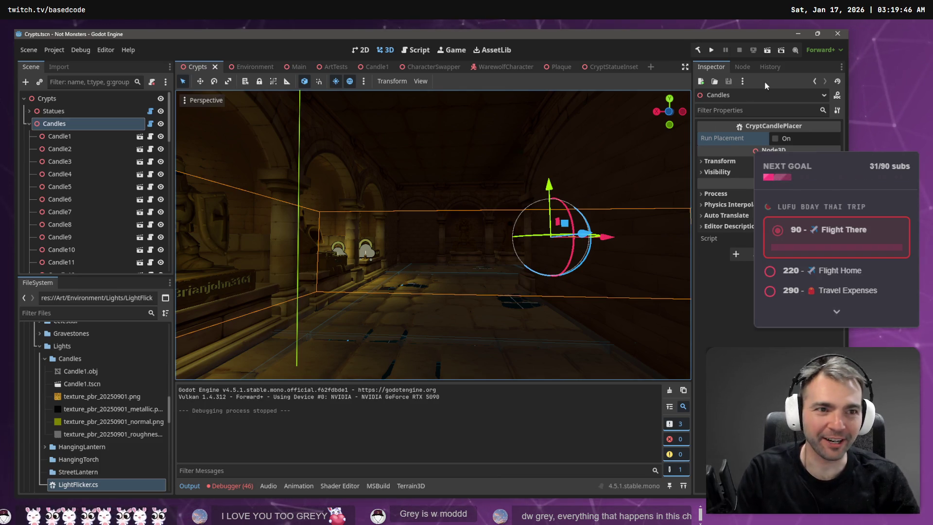
click(712, 50)
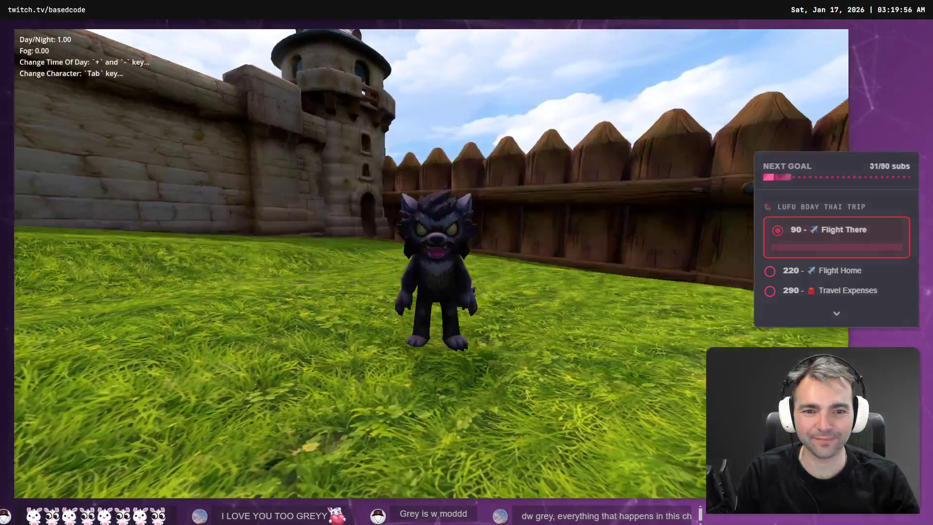
- Run the wolf through the arch, downstairs and along the statue corridor, then quit with F8
key(w)
key(w)
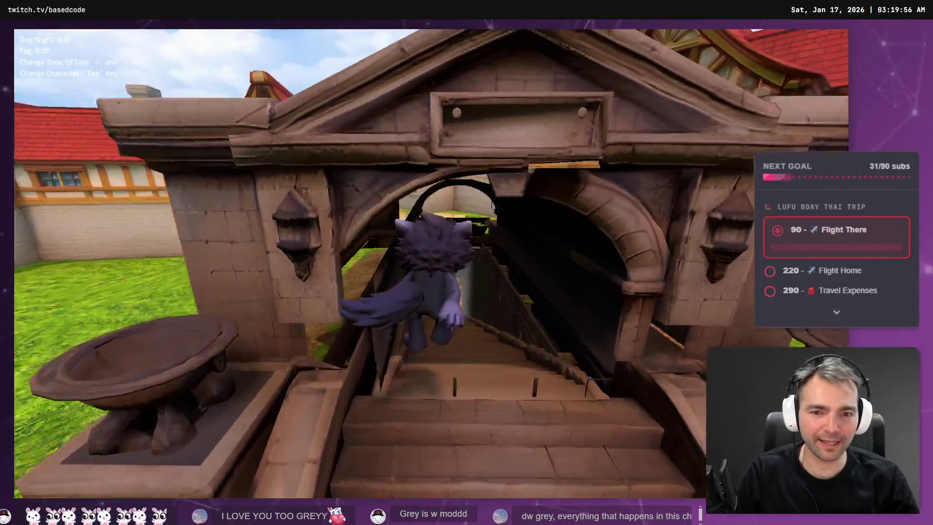
key(w)
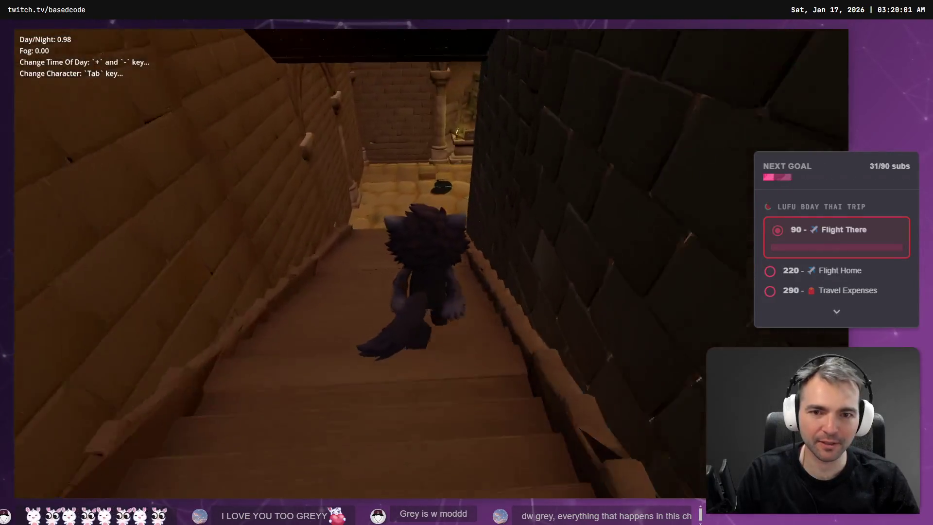
key(a)
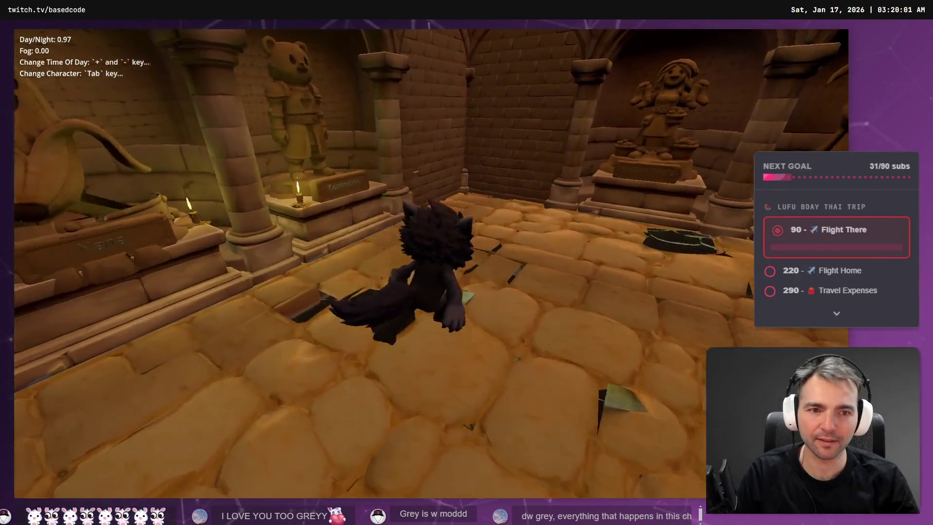
key(w)
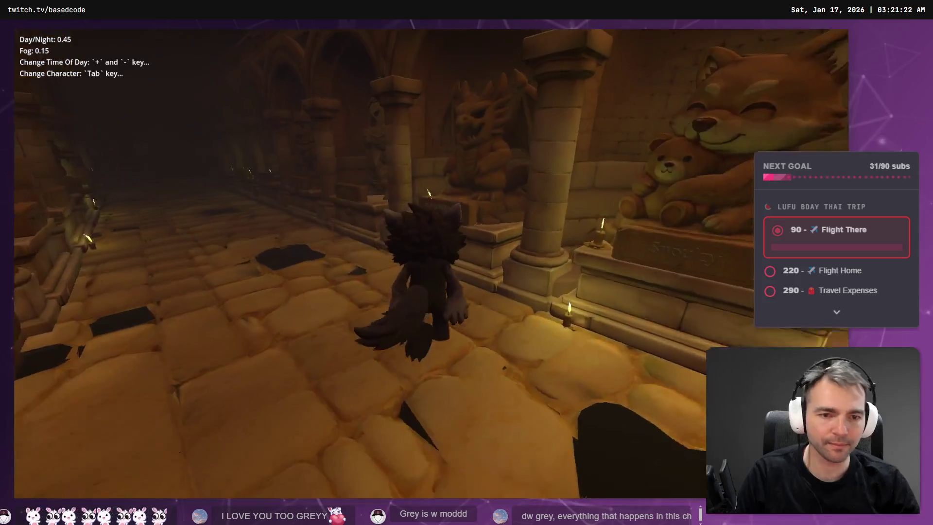
key(F8)
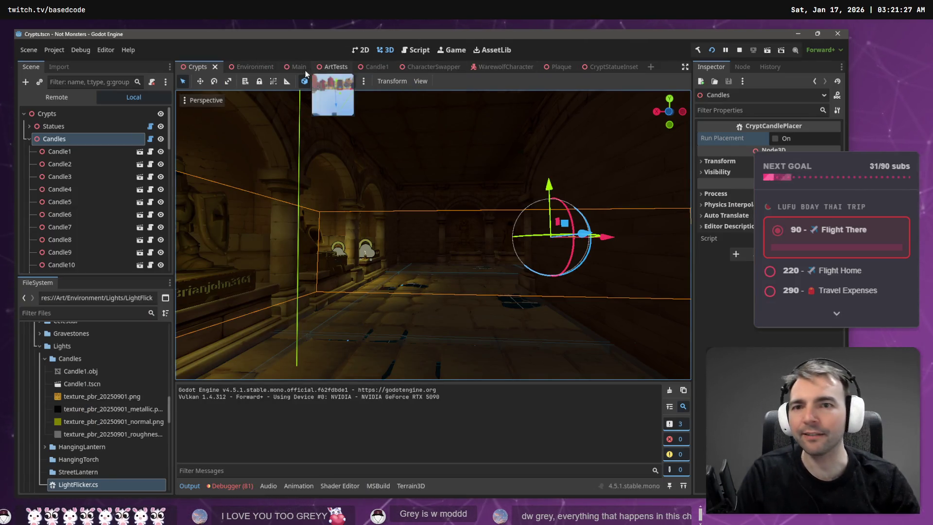
- Widen the Candle1 mesh's X scale in the Inspector and save the Candle1 scene
click(375, 68)
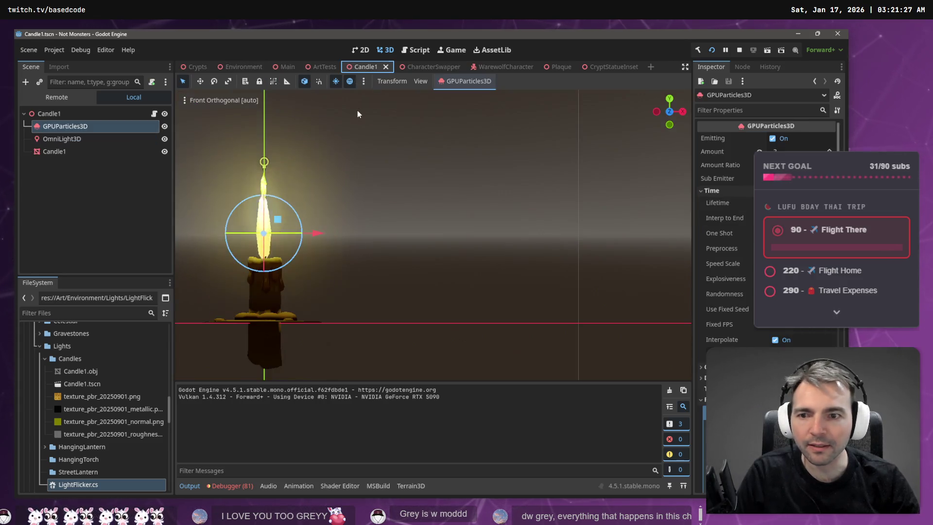
click(261, 299)
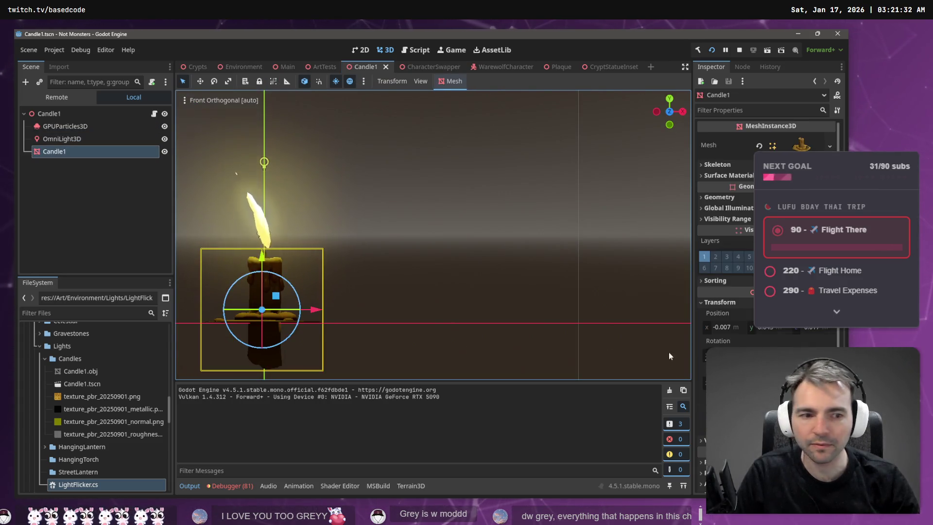
click(704, 382)
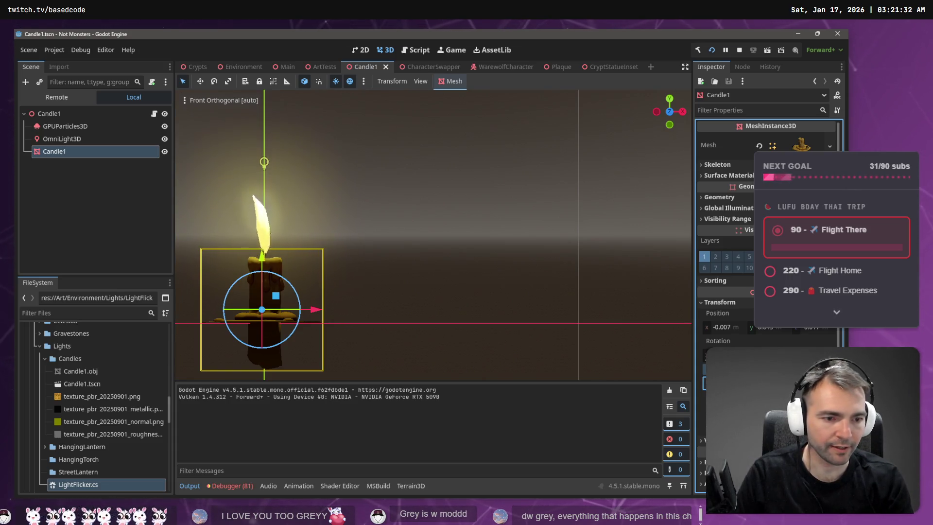
key(Return)
key(Return)
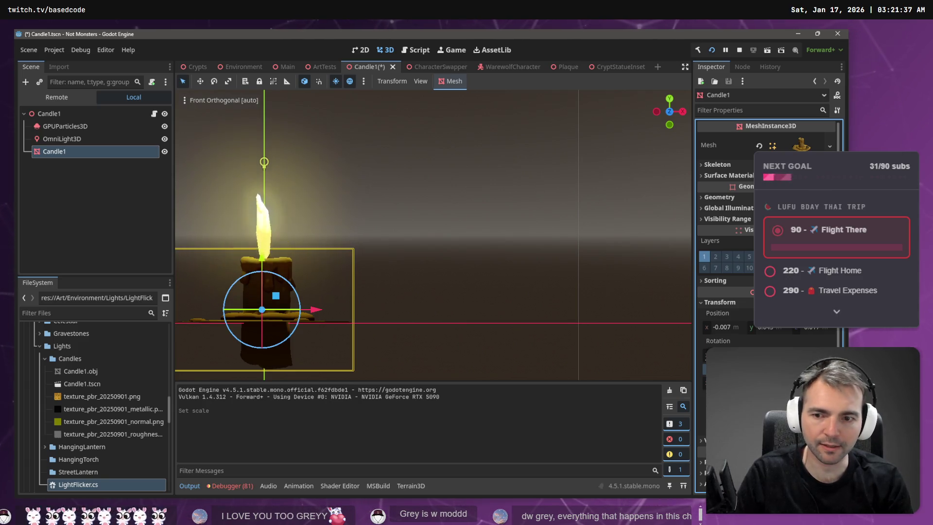
click(379, 225)
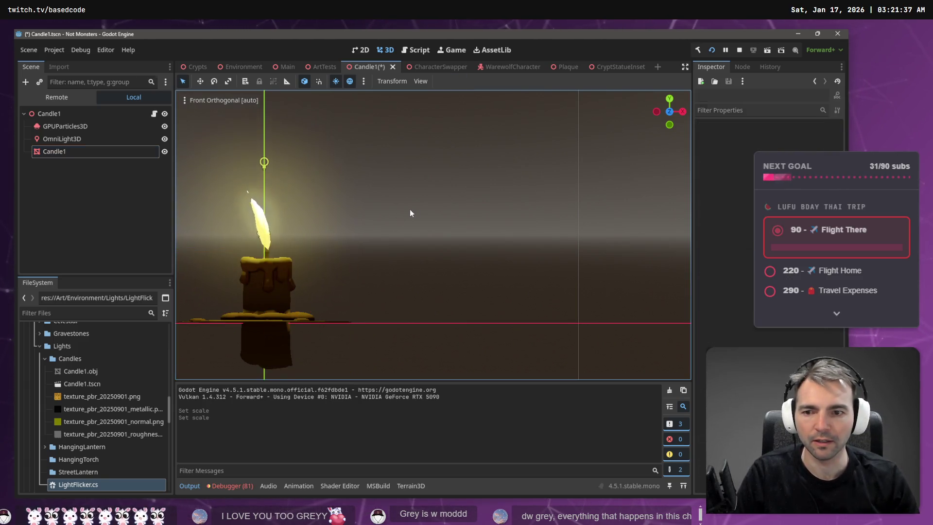
drag(379, 224, 593, 206)
key(ctrl+s)
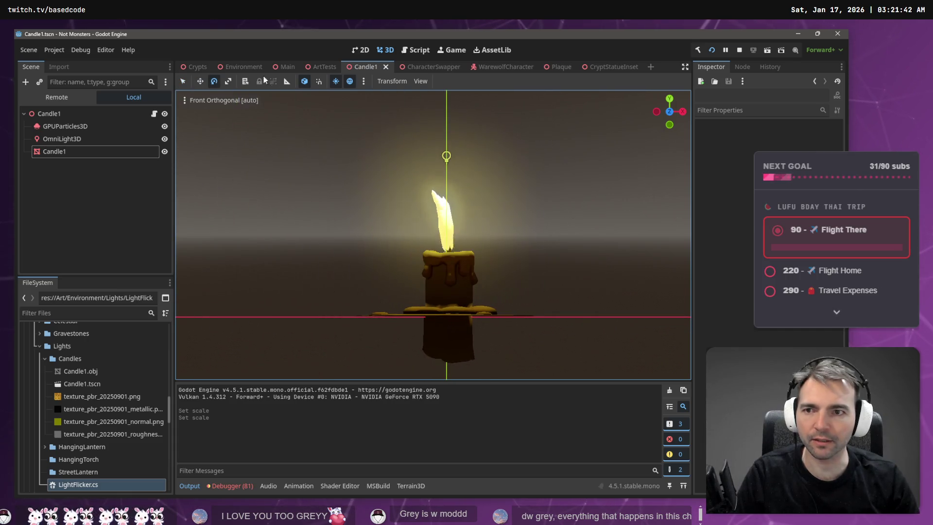
click(186, 67)
- Fly through the crypt inspecting candles by the plinths, pillars and statues
key(w)
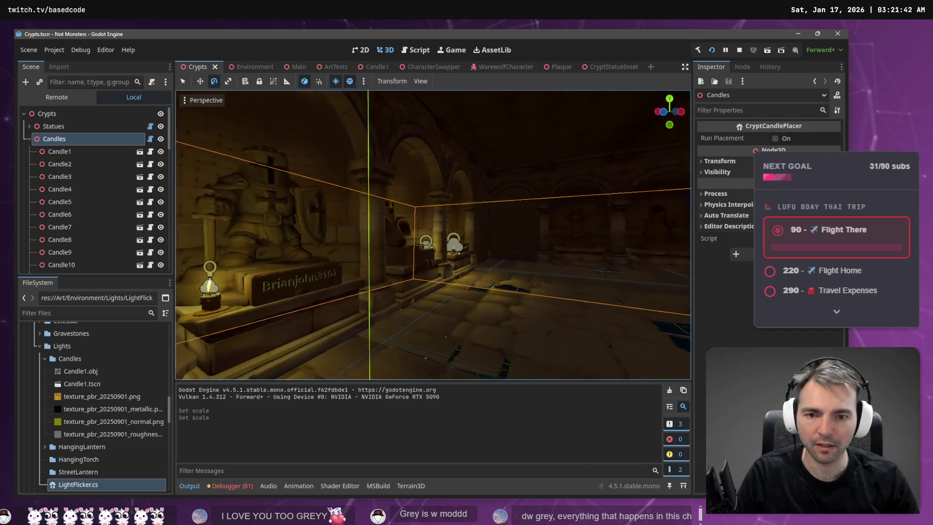
key(w)
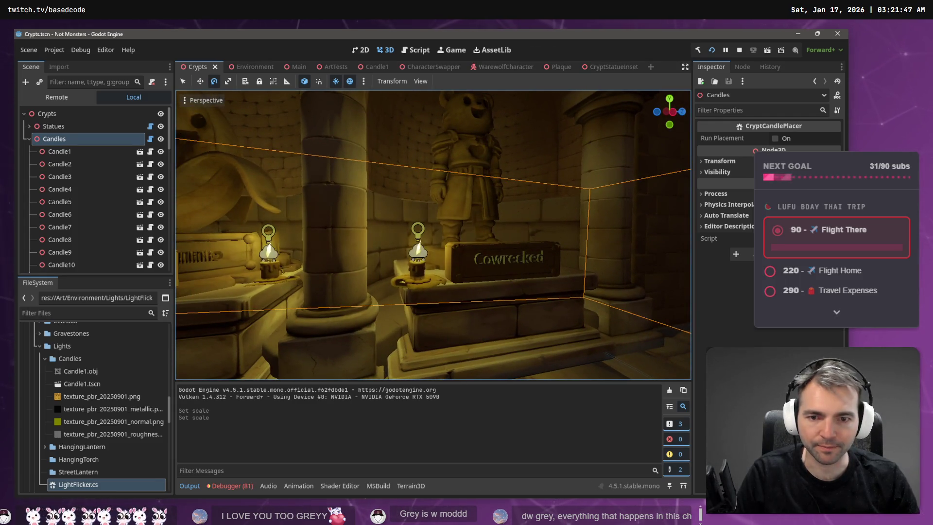
key(s)
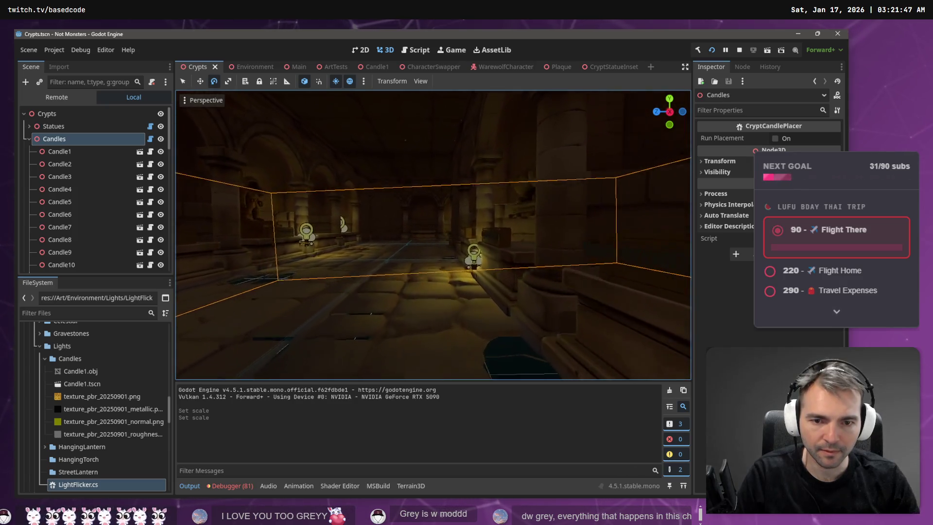
key(w)
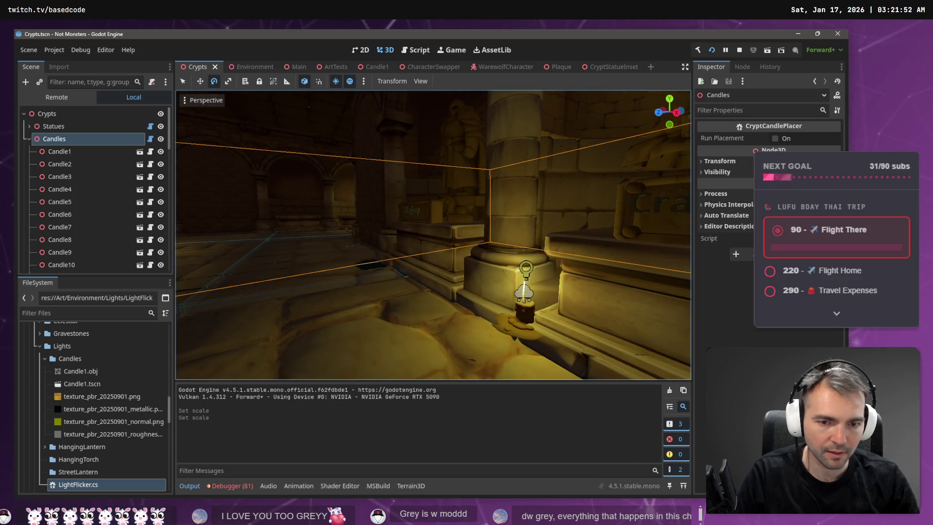
key(a)
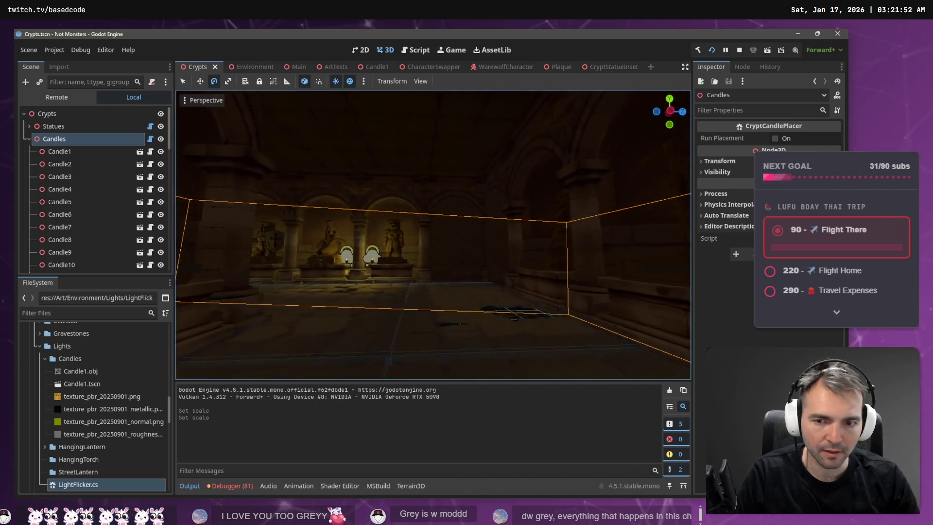
key(w)
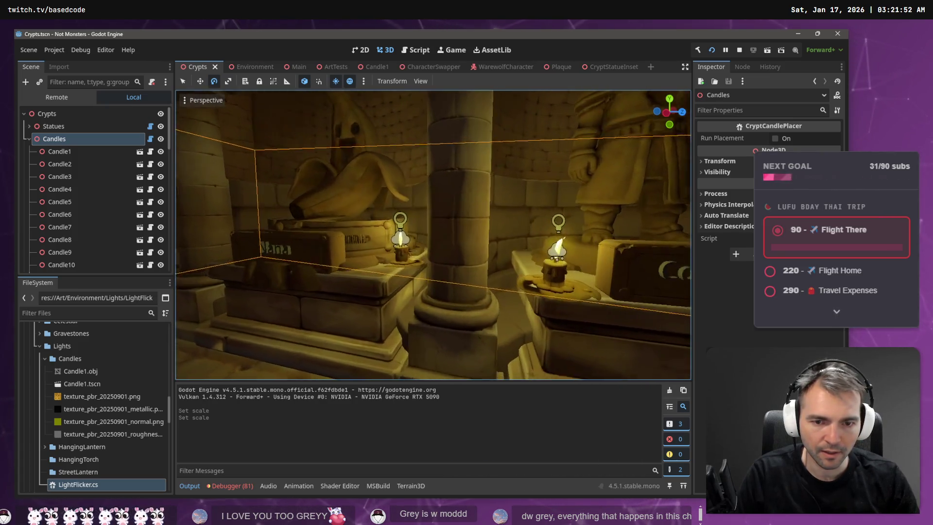
key(d)
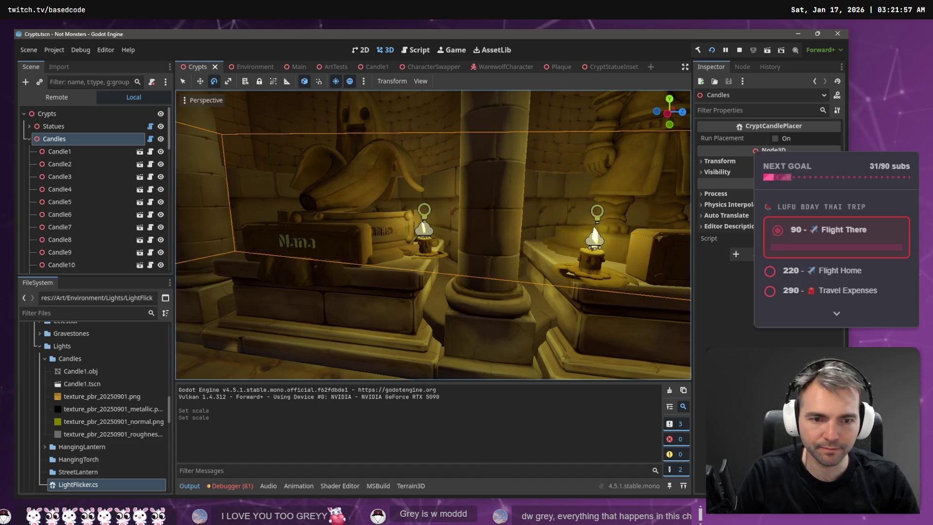
key(f)
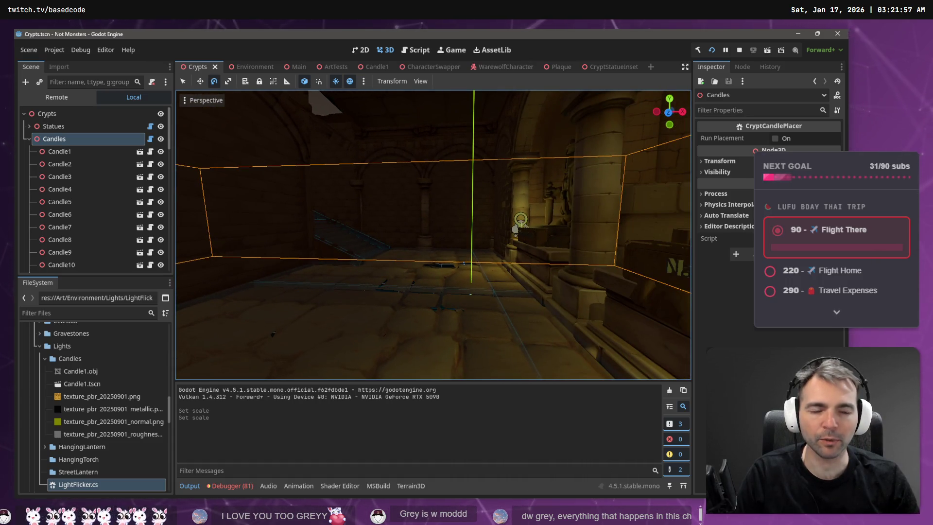
- Cycle past the game and Rider to CryptCandlePlacer.cs in VS Code
key(alt+Tab)
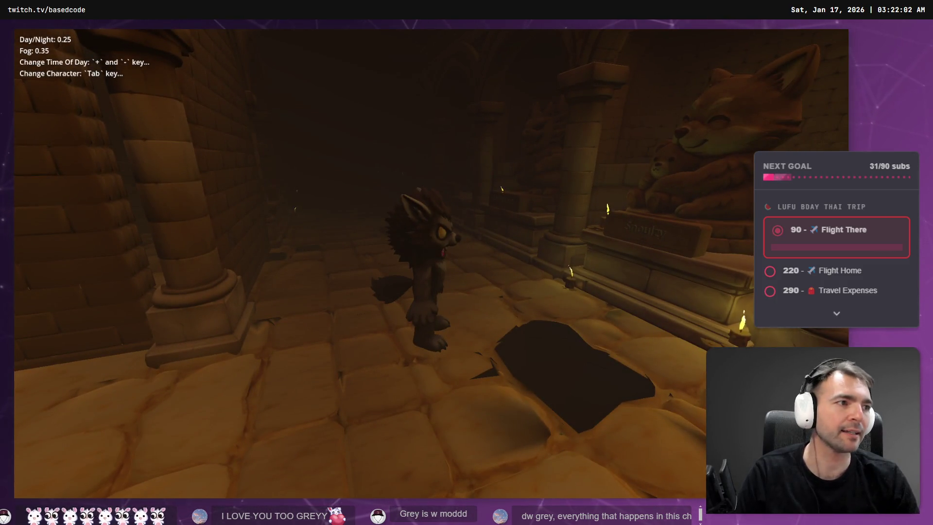
key(alt+Tab)
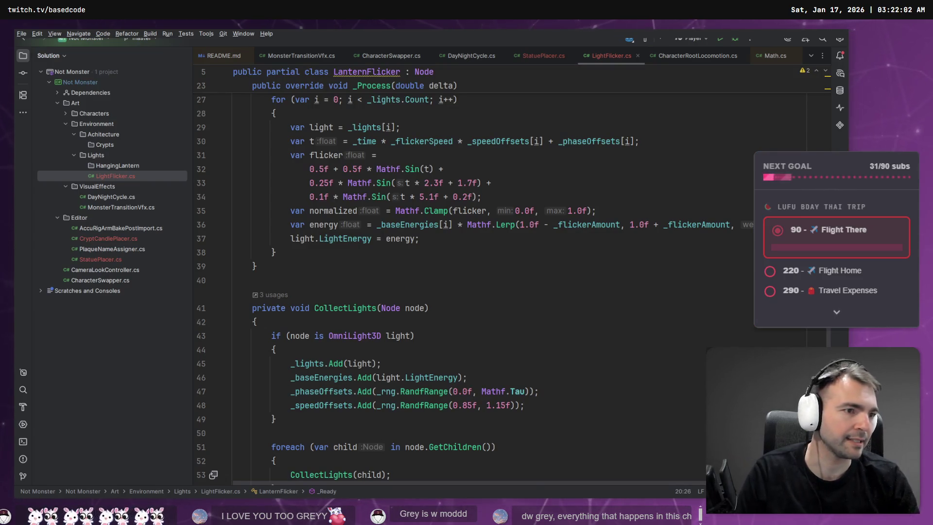
key(alt+Tab)
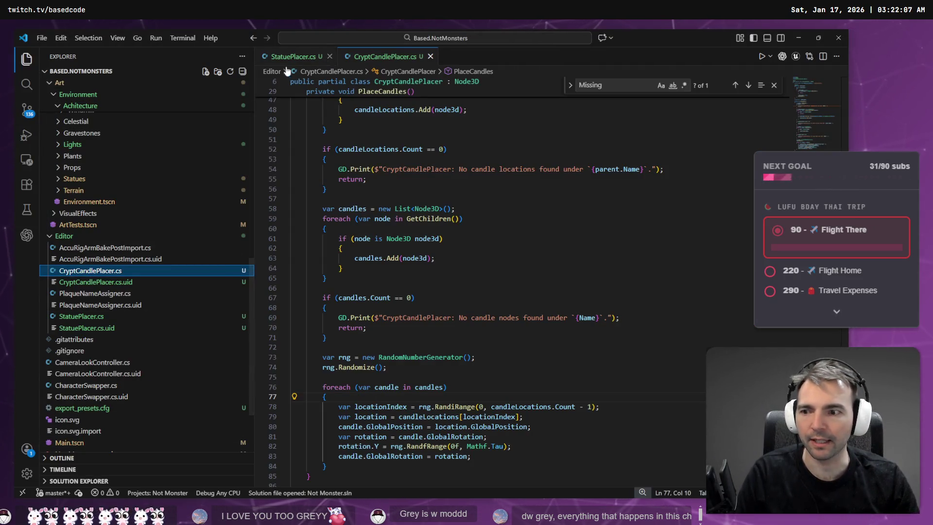
- Dictate and send a Codex request to randomize each candle's Y scale between 0.5 and 2.0
click(36, 240)
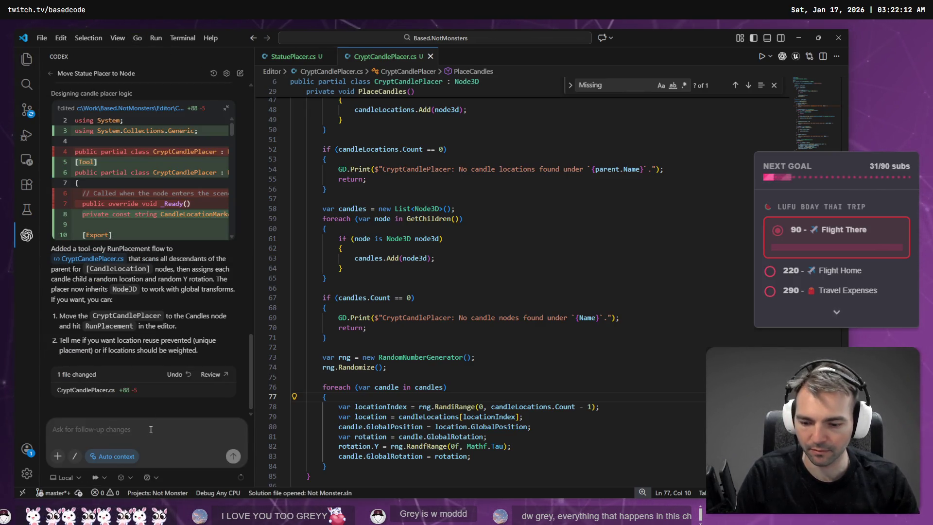
key(super+h)
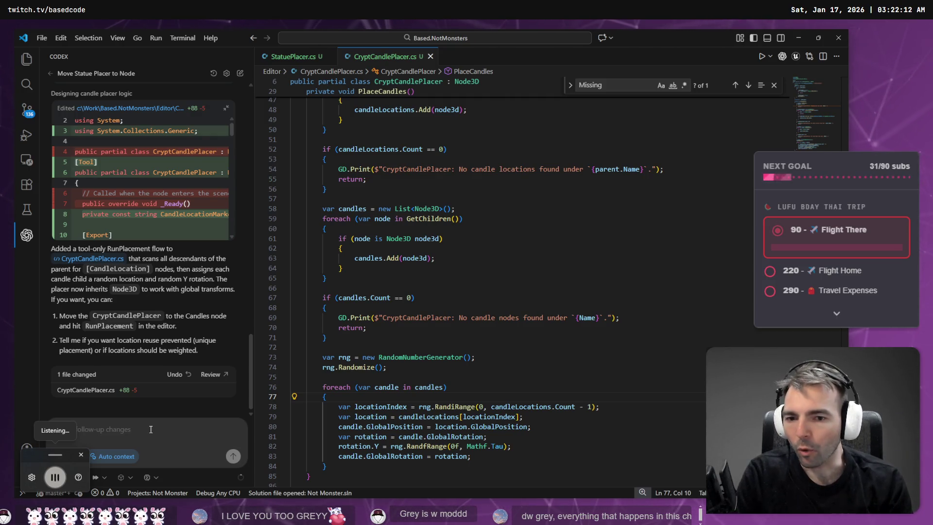
text(when placing the candles randomly scale their Y height to be a value)
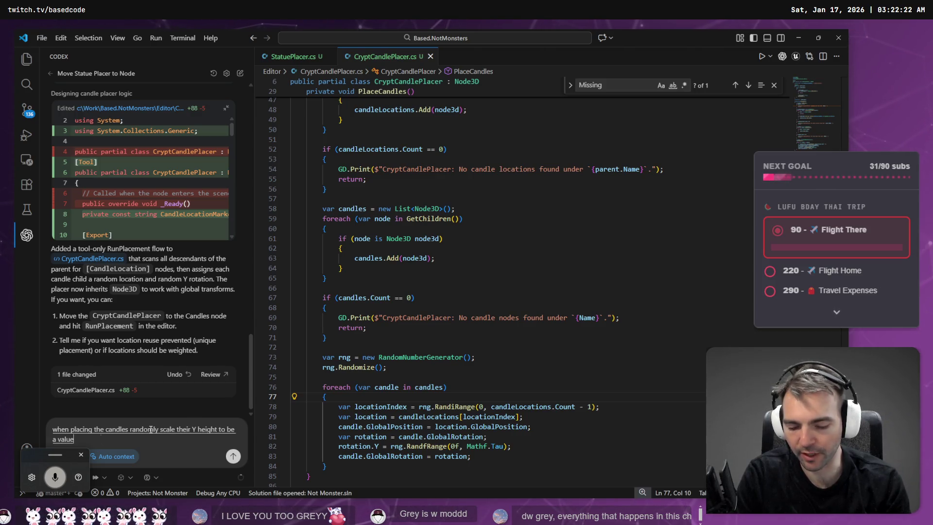
text(five and two)
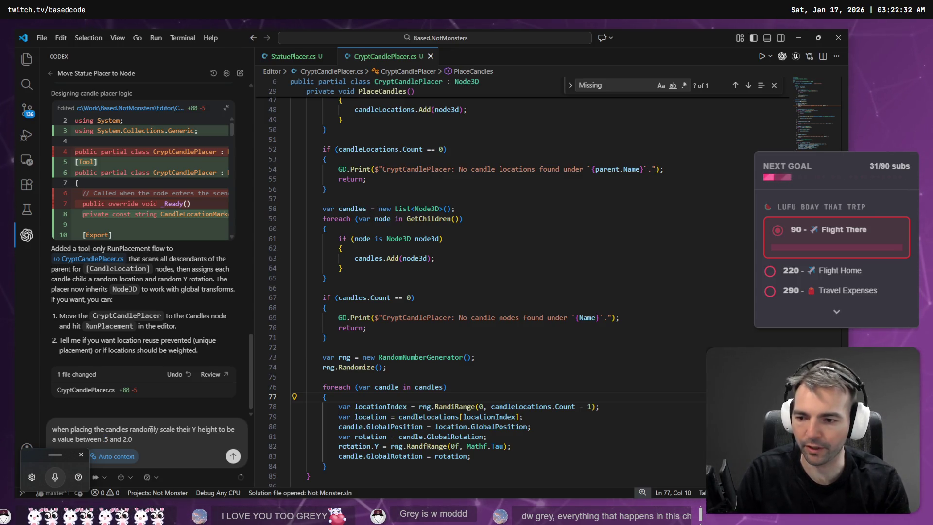
key(Return)
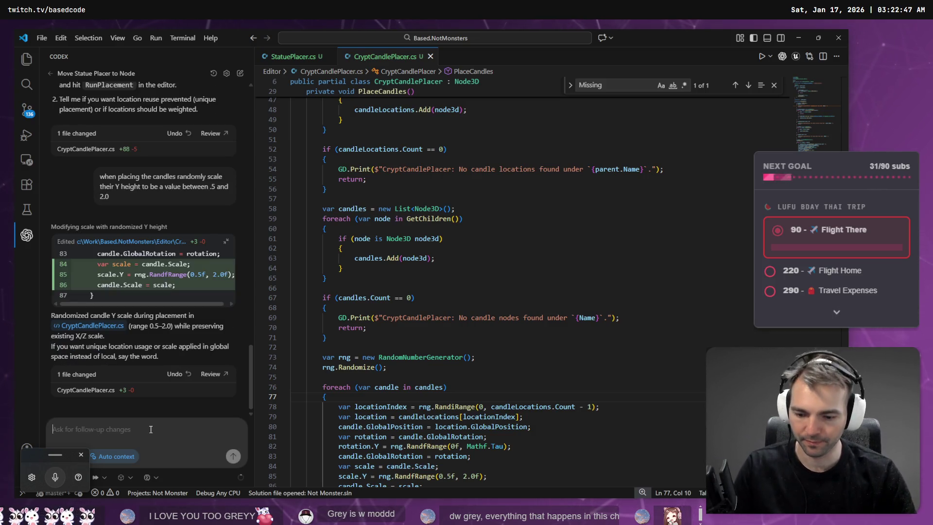
- Request random X and Z scale between 1.5 and 2.5, then follow up asking for uniform scaling
key(super+h)
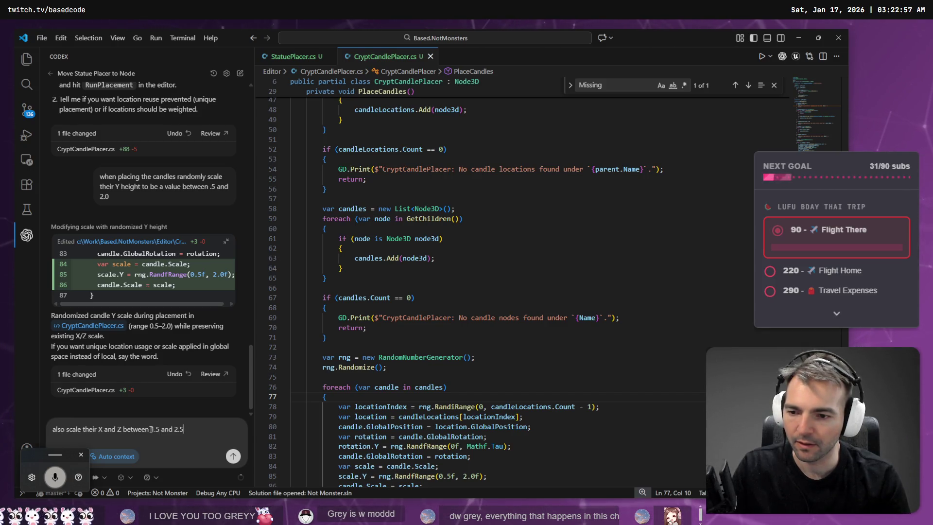
key(Return)
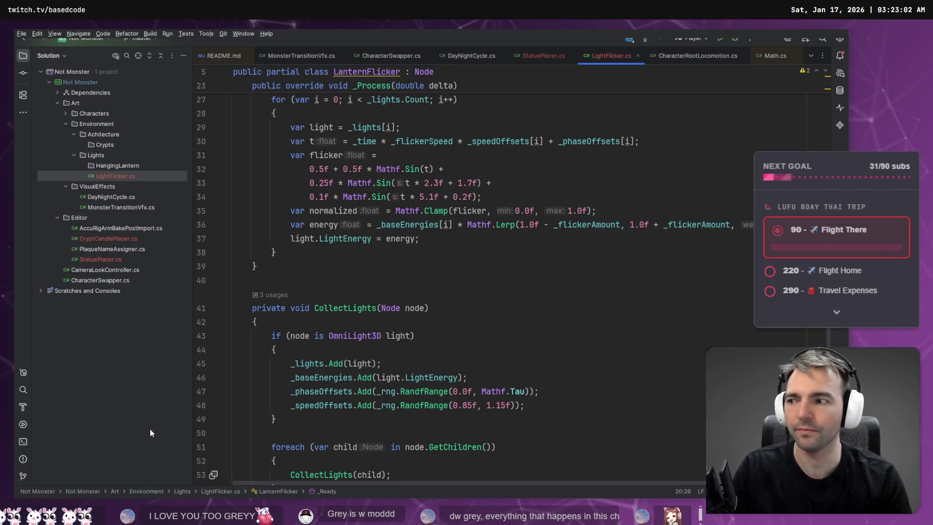
key(alt+Tab)
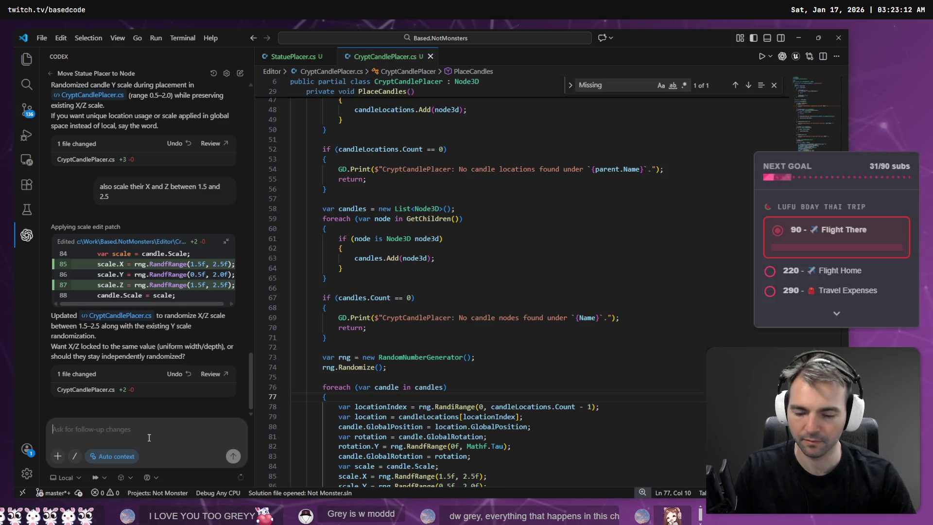
key(super+h)
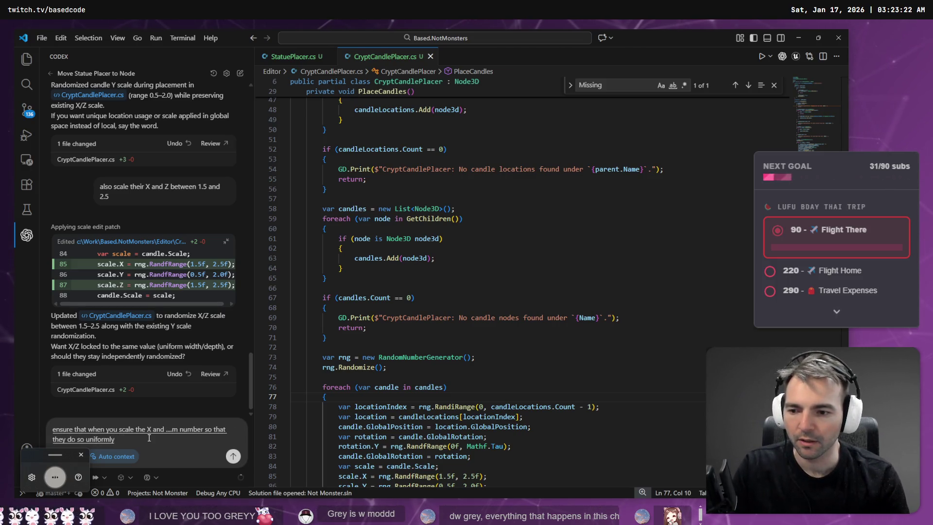
key(Return)
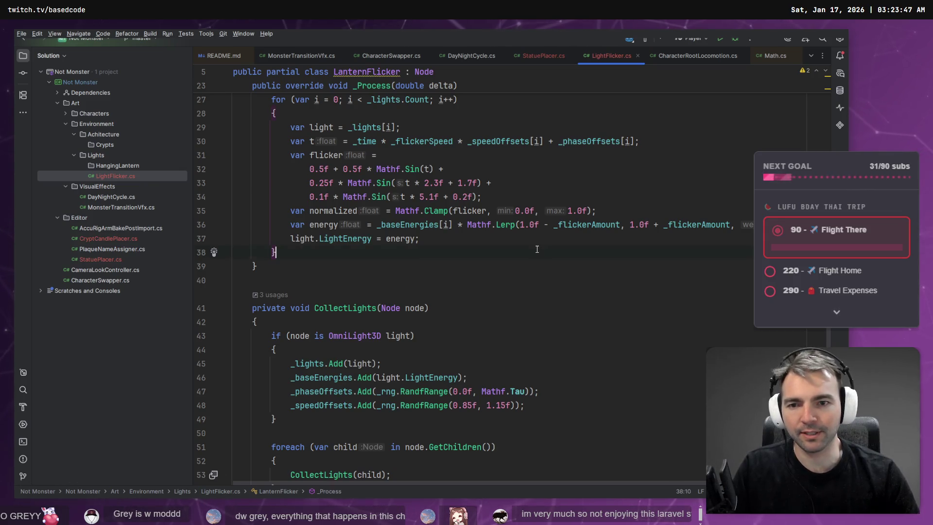
- Review the shared X/Z scale patch, checking the game and Rider before returning to CryptCandlePlacer.cs
scroll(537, 249, up, 8)
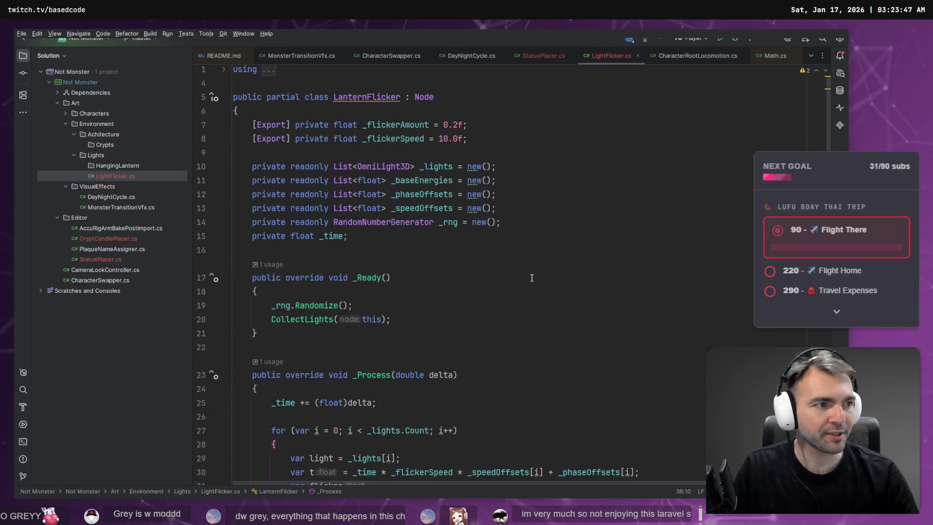
key(alt+Tab)
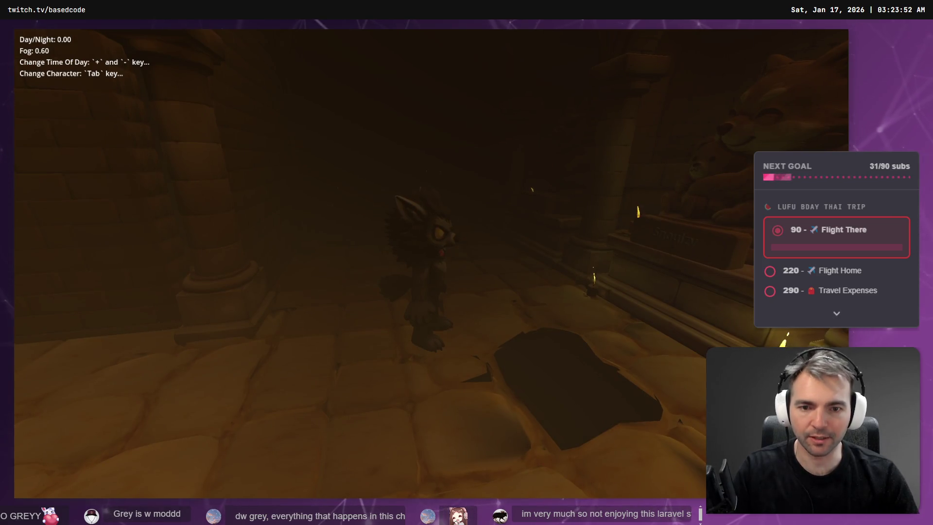
key(alt+Tab)
key(alt+Tab)
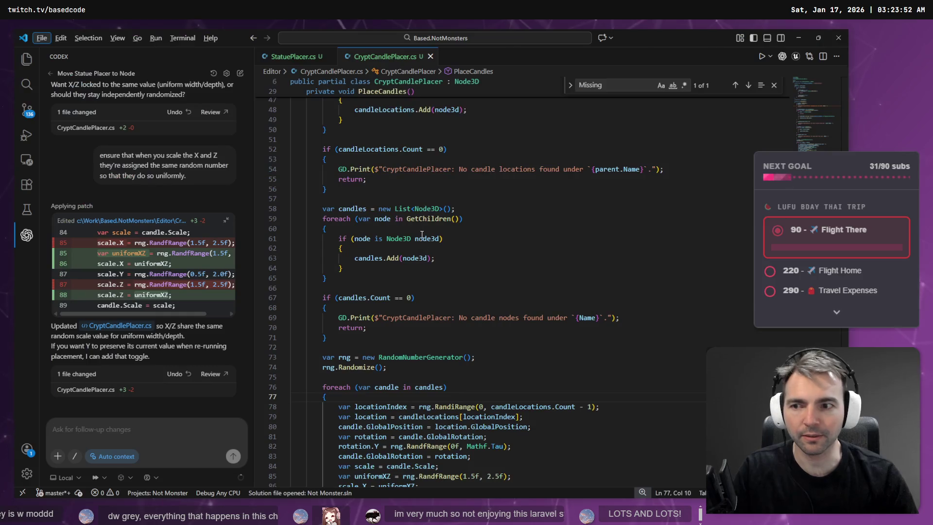
key(alt+Tab)
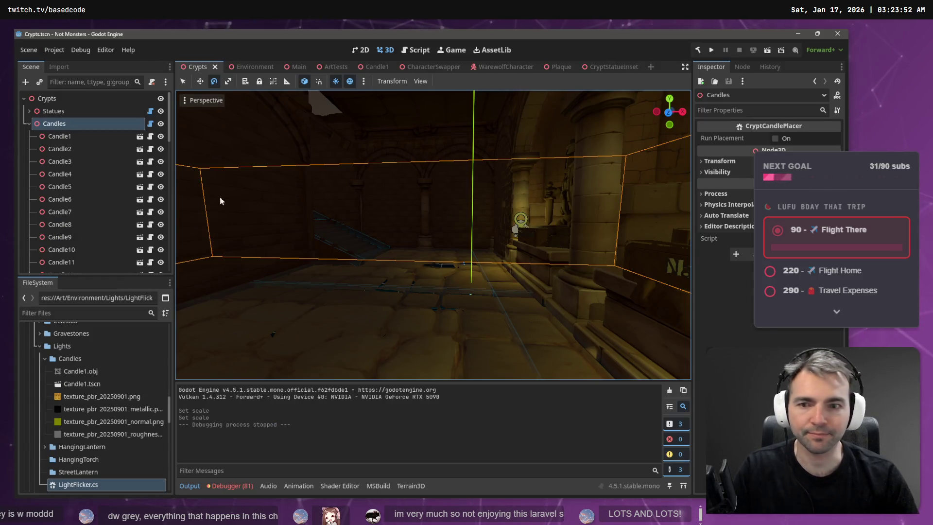
- Rerun Run Placement on the Candles node, then return to CryptCandlePlacer.cs in VS Code
click(776, 139)
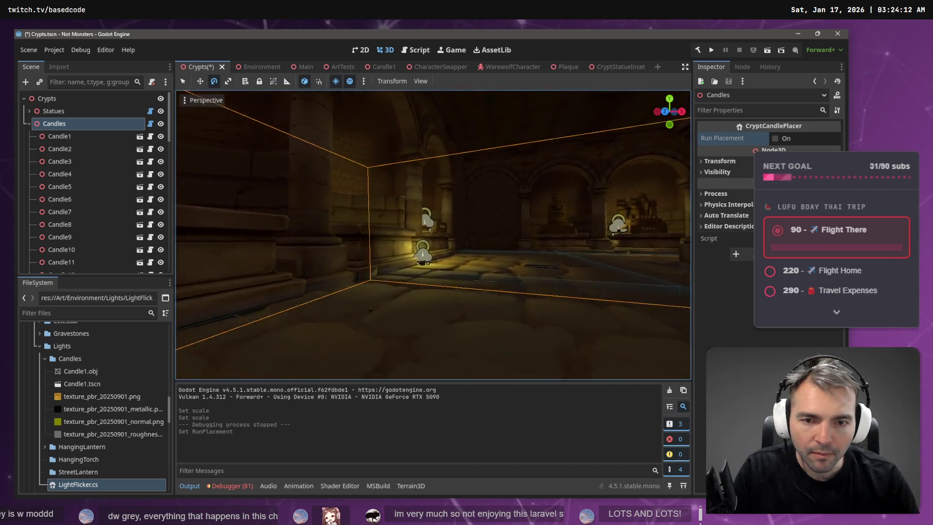
key(alt+Tab)
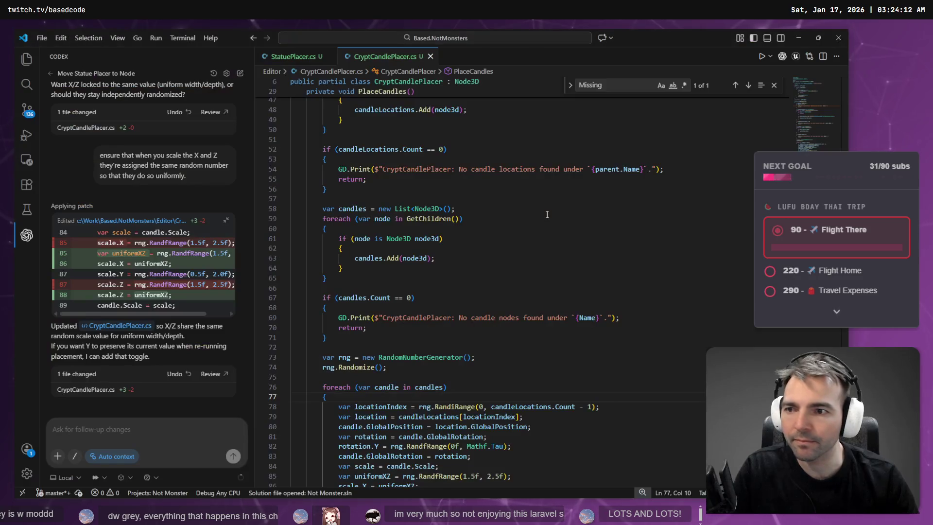
- Insert a blank line after the scale variable in the candle placement loop
scroll(524, 230, down, 5)
scroll(526, 241, up, 5)
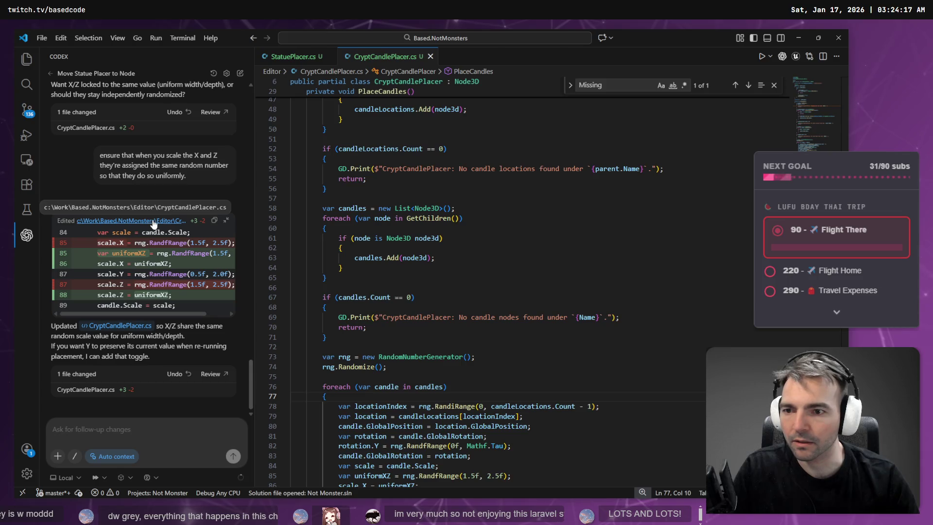
click(154, 223)
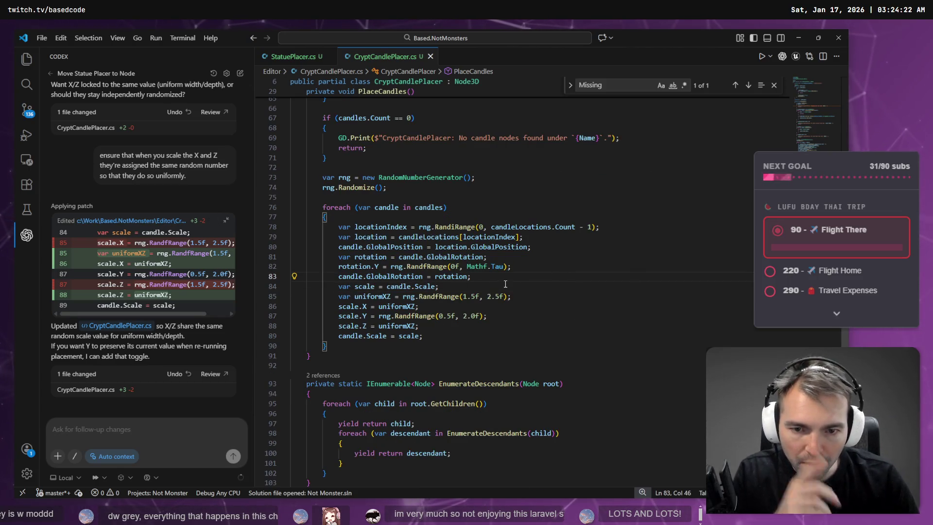
key(Return)
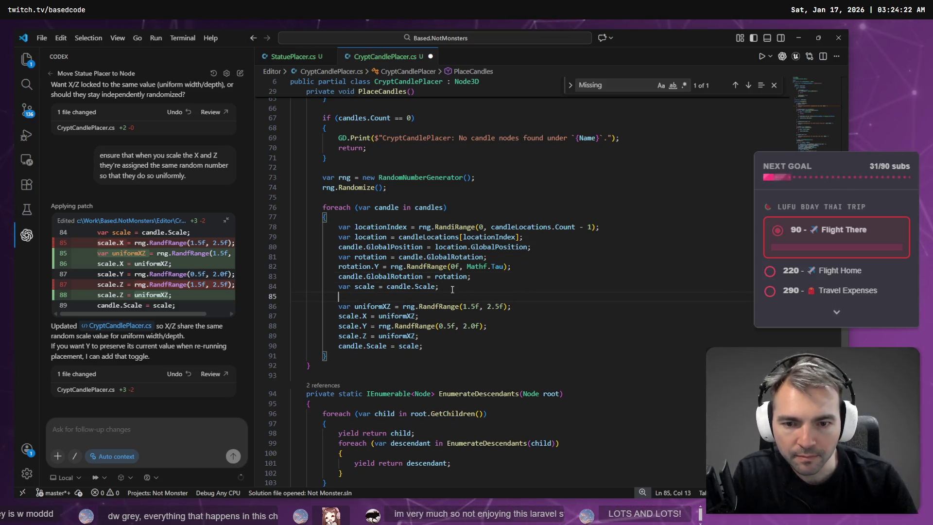
- Add a blank line between the remaining loop steps, then return to Godot to rebuild
click(408, 288)
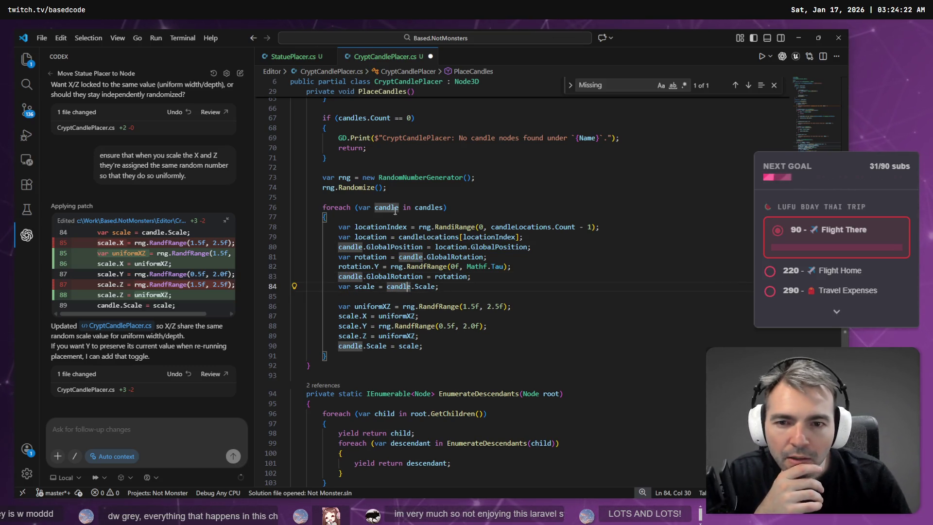
click(430, 214)
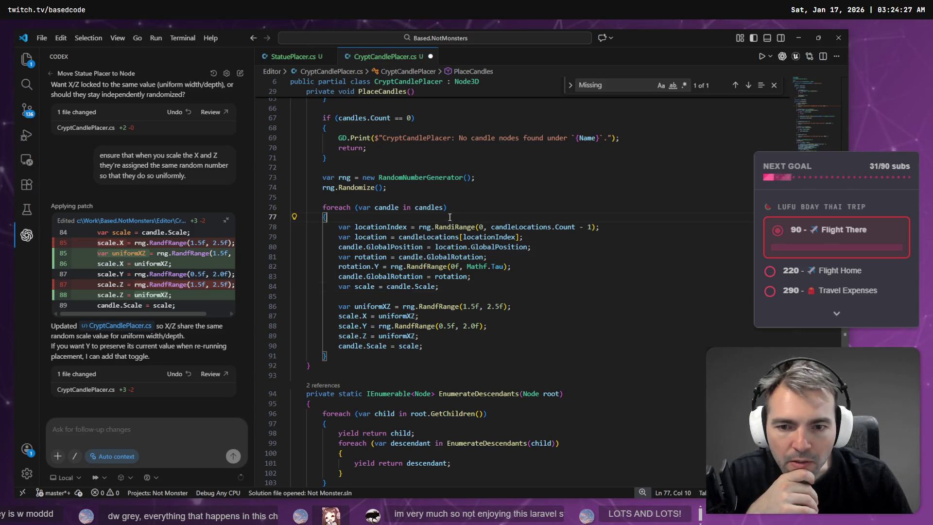
click(435, 207)
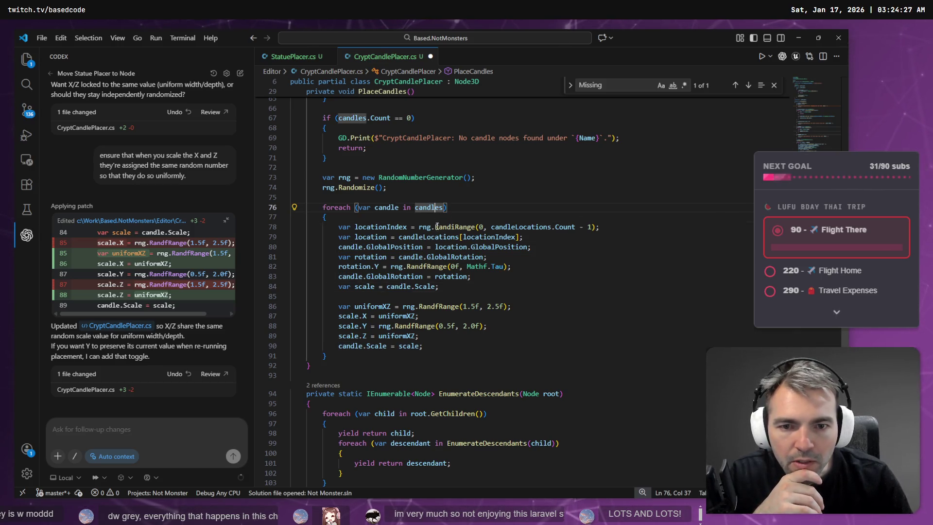
click(334, 248)
key(Return)
key(Return)
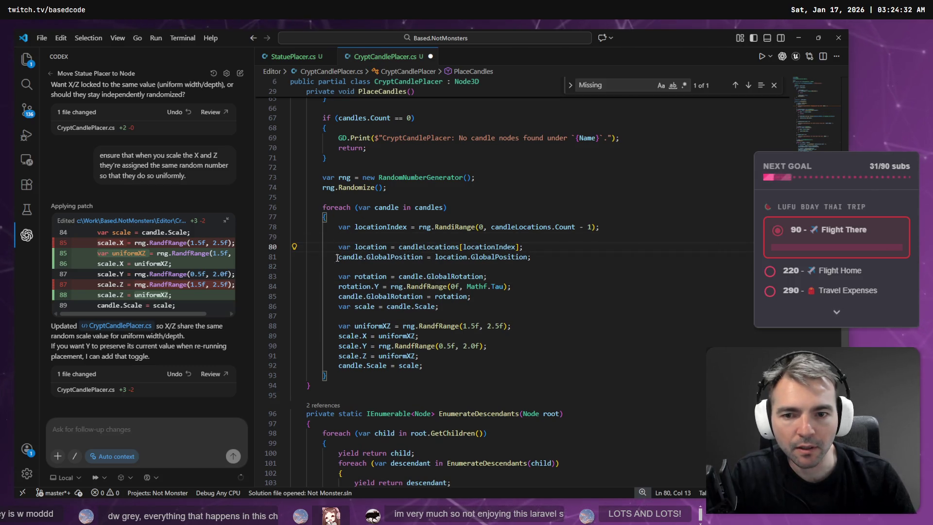
click(422, 349)
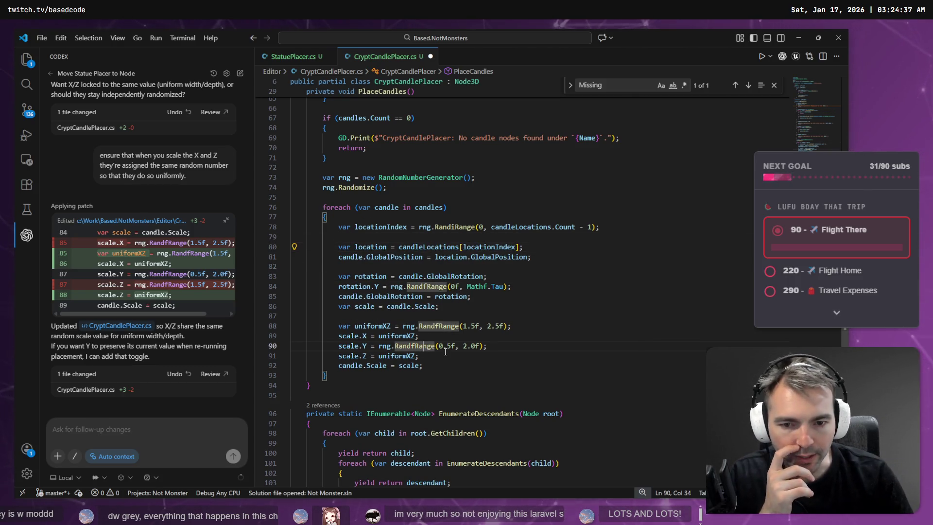
click(527, 355)
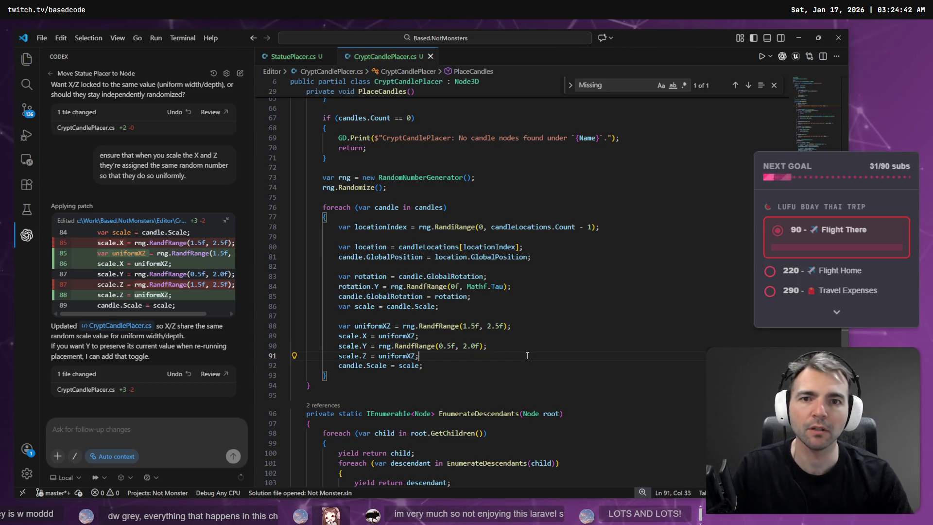
key(alt+Tab)
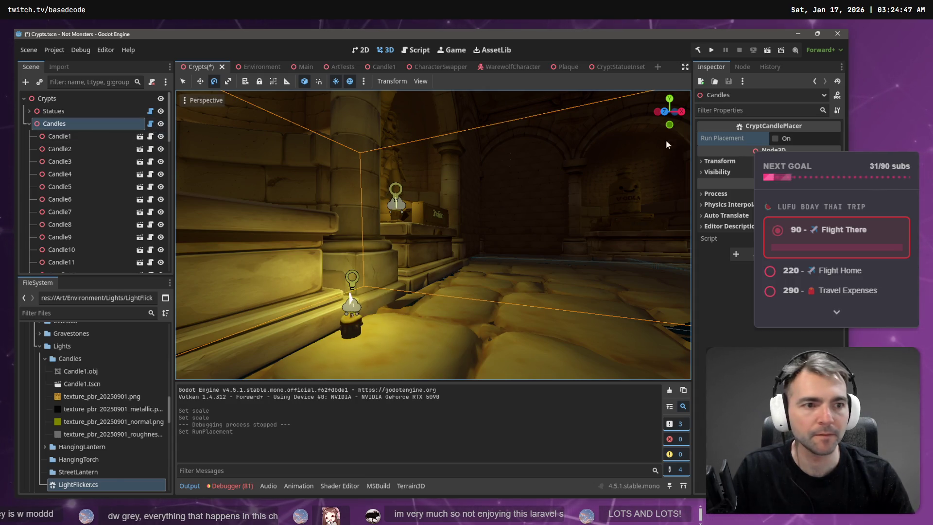
- Rerun the candle placement and fly in to inspect candles on the ledge and along the corridor
click(774, 138)
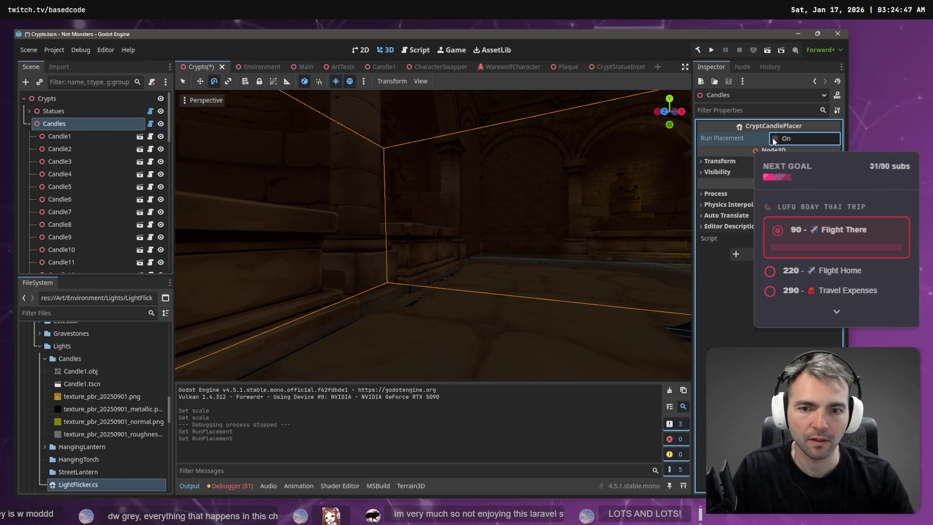
key(w)
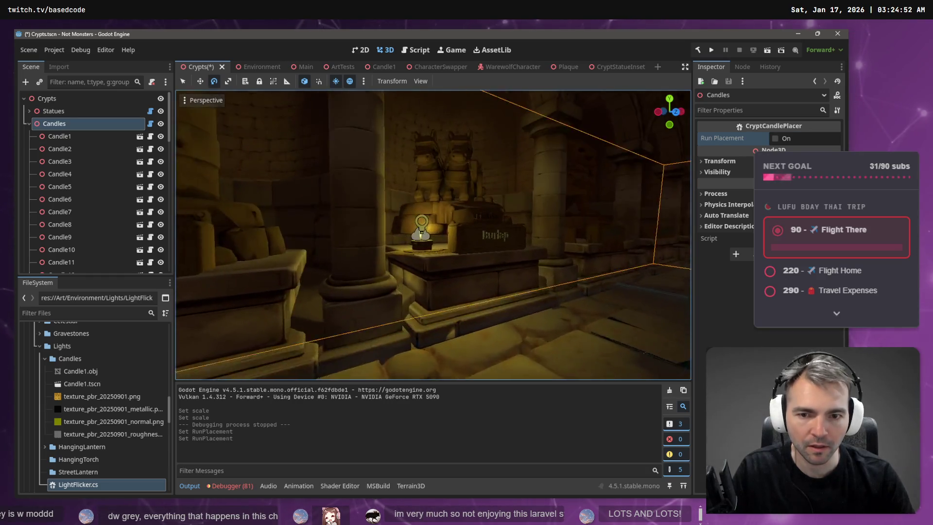
key(w)
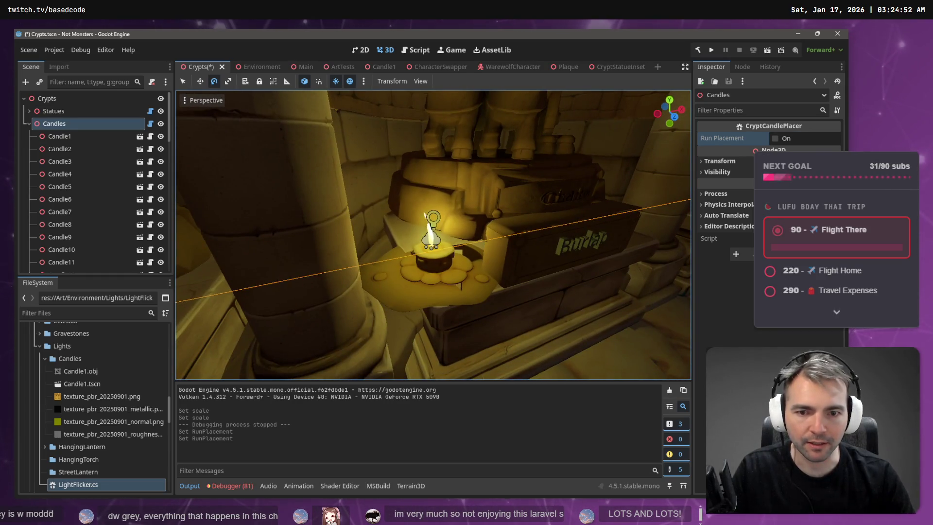
key(s)
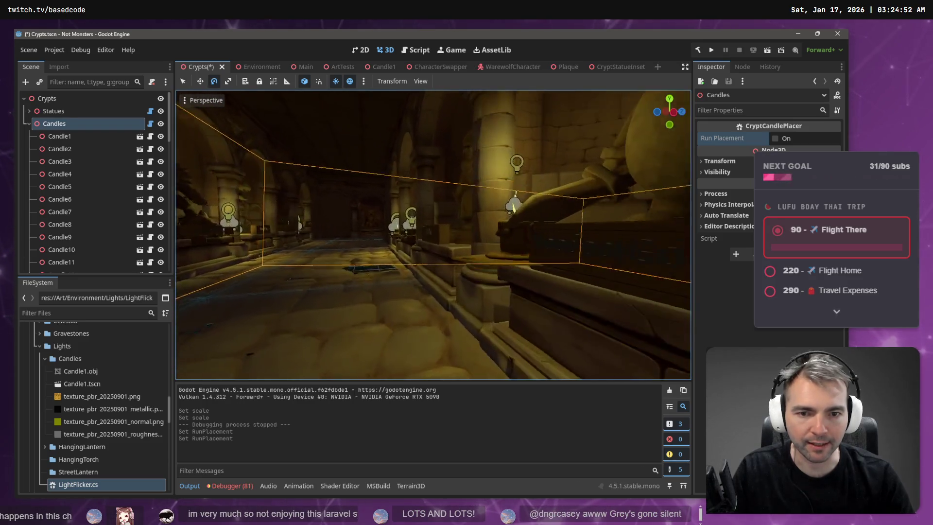
key(d)
key(w)
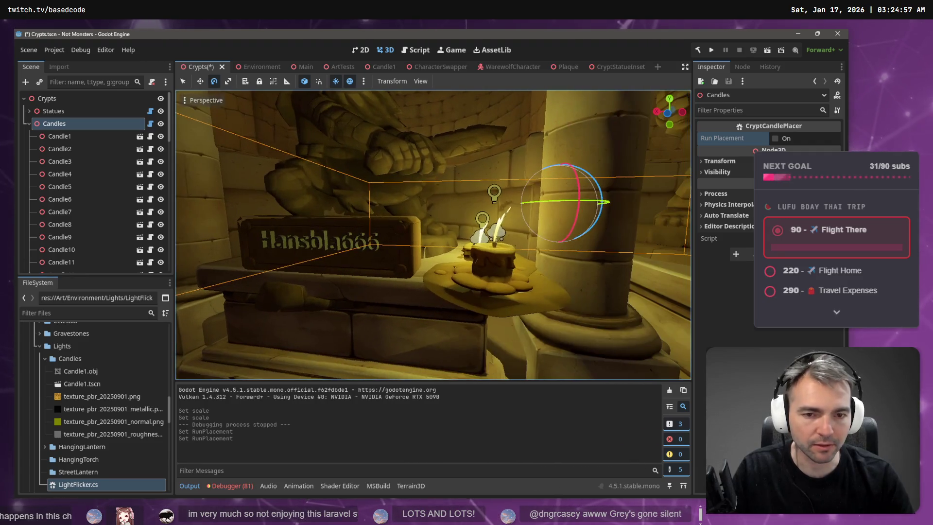
key(w)
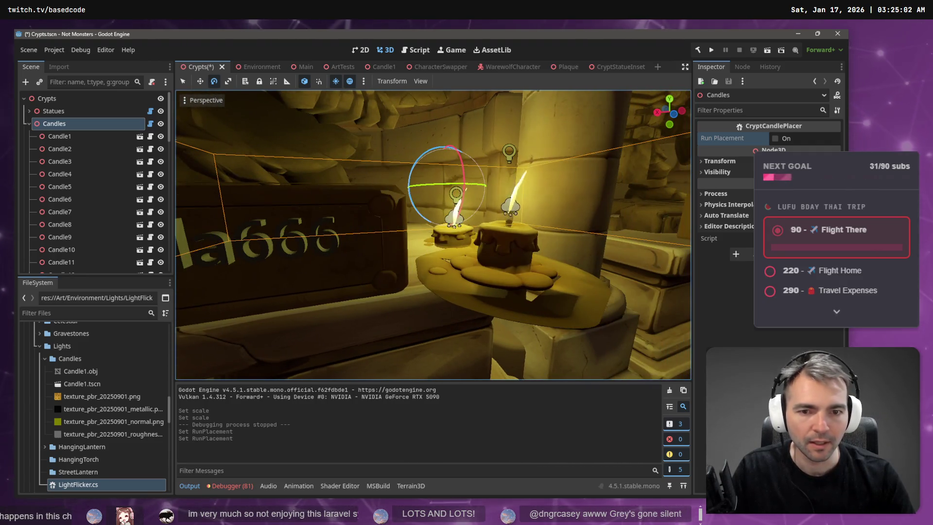
key(s)
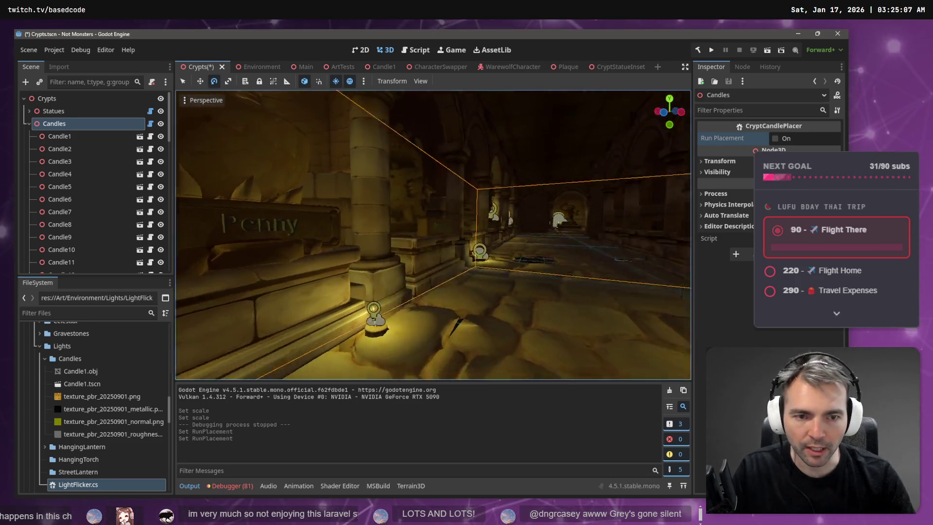
- Tour the candles beside the Riven statue and other statues, then return to the code
key(w)
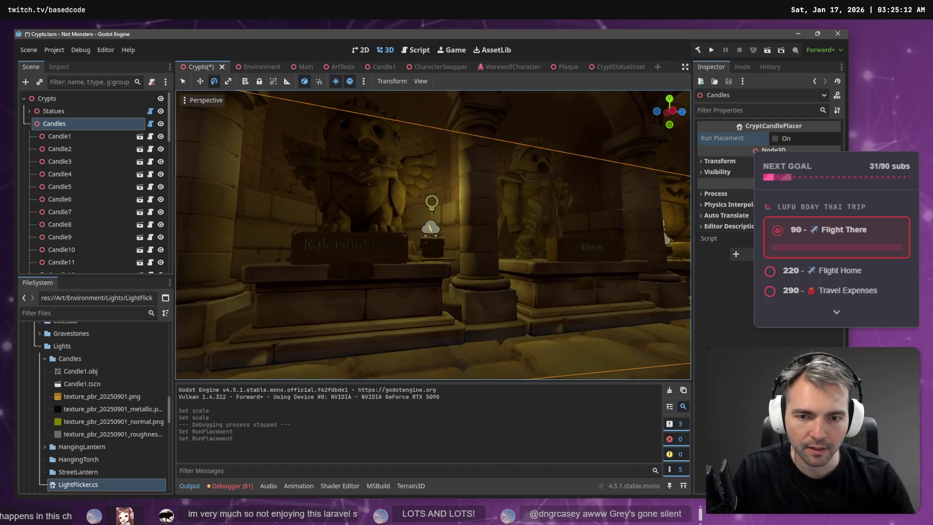
key(w)
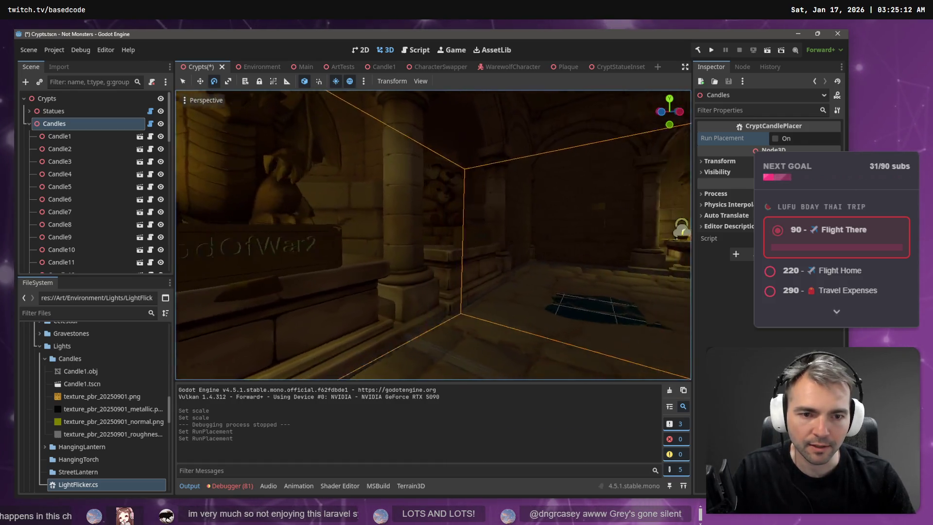
key(w)
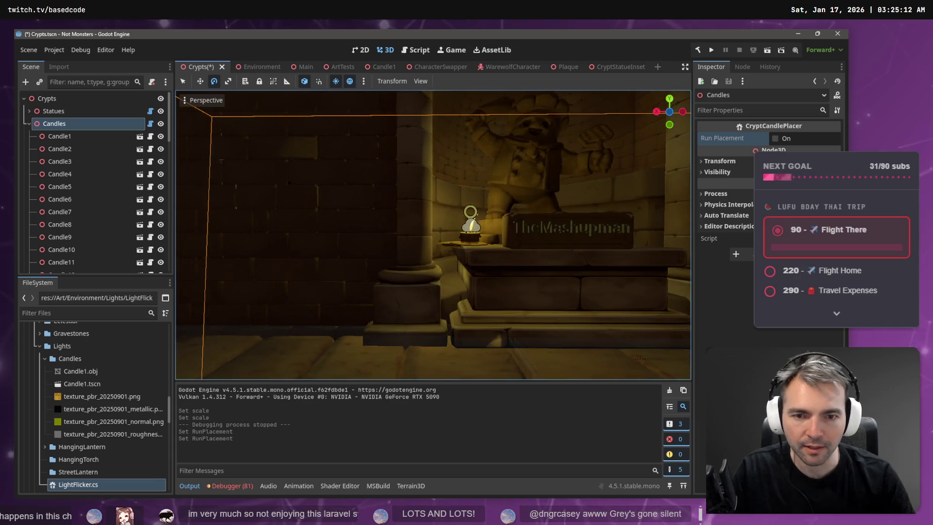
key(alt+Tab)
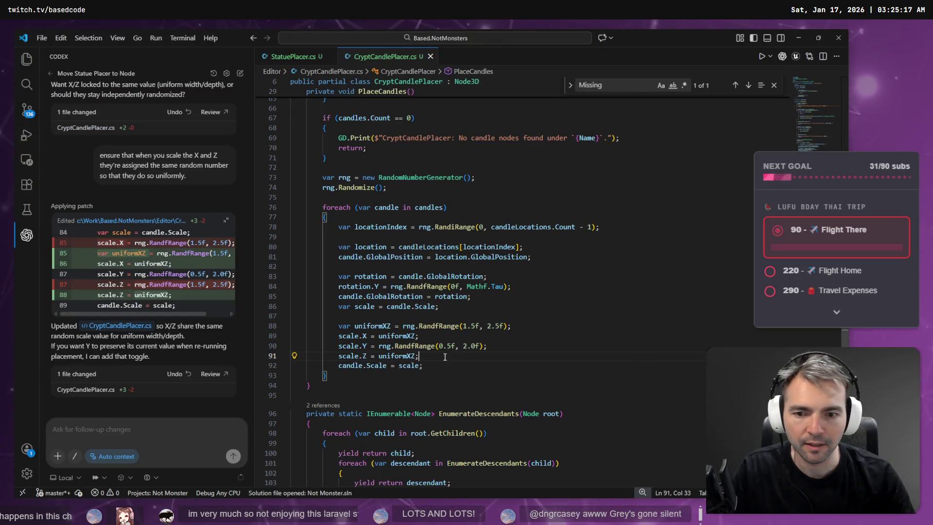
- Fix uniformXZ at 1, commenting out rng.RandfRange(1.5f, 2.5f), and go back to Godot
shift+click(329, 345)
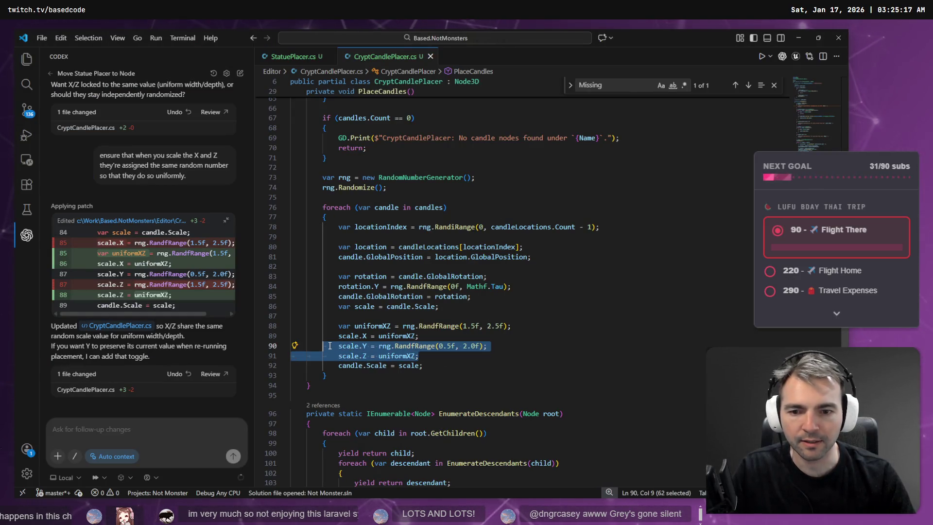
click(406, 347)
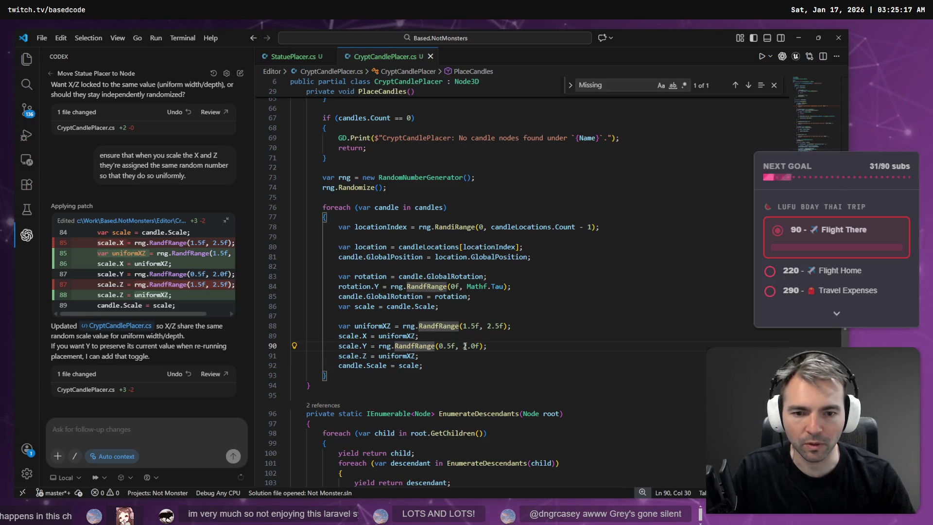
click(448, 361)
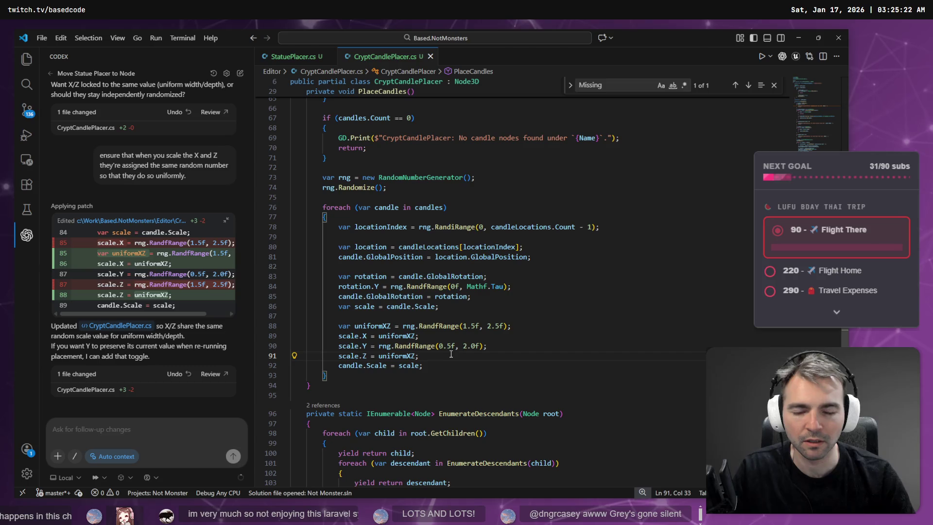
drag(379, 346, 480, 346)
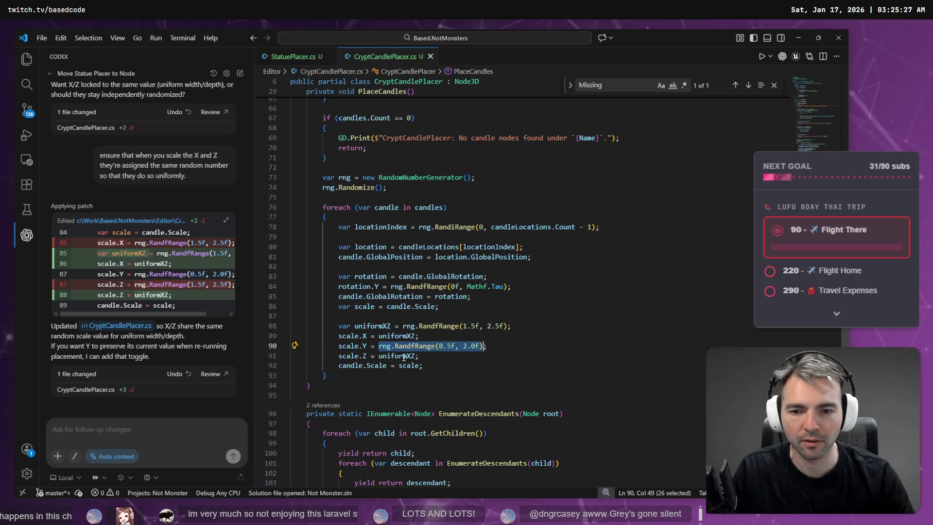
click(372, 325)
click(396, 326)
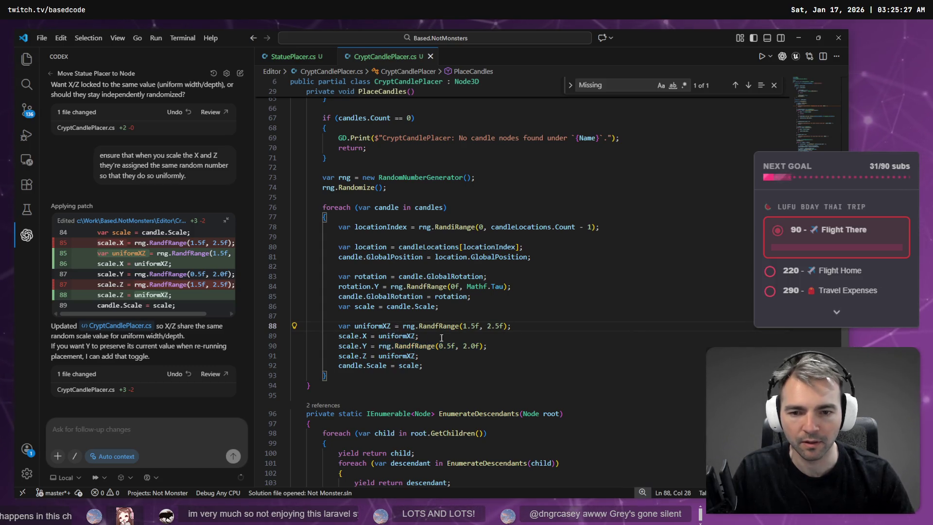
text(1;//)
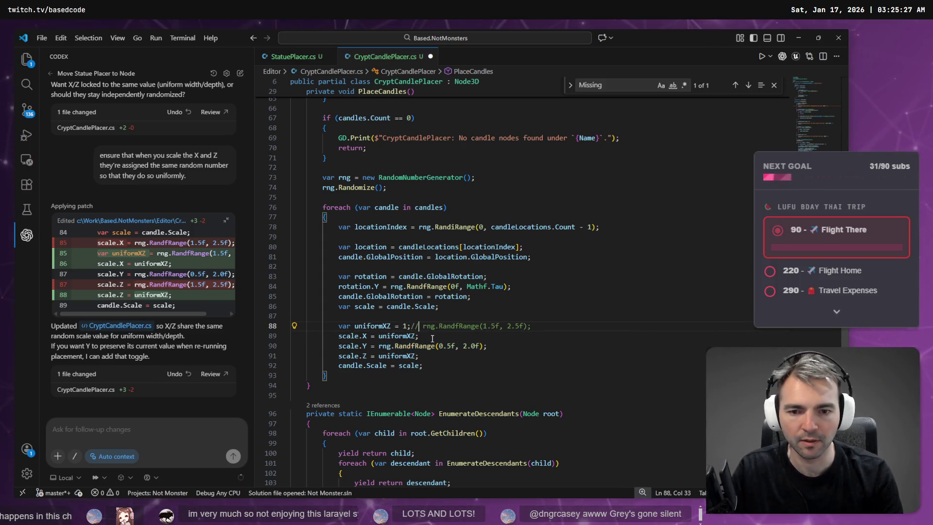
key(alt+Tab)
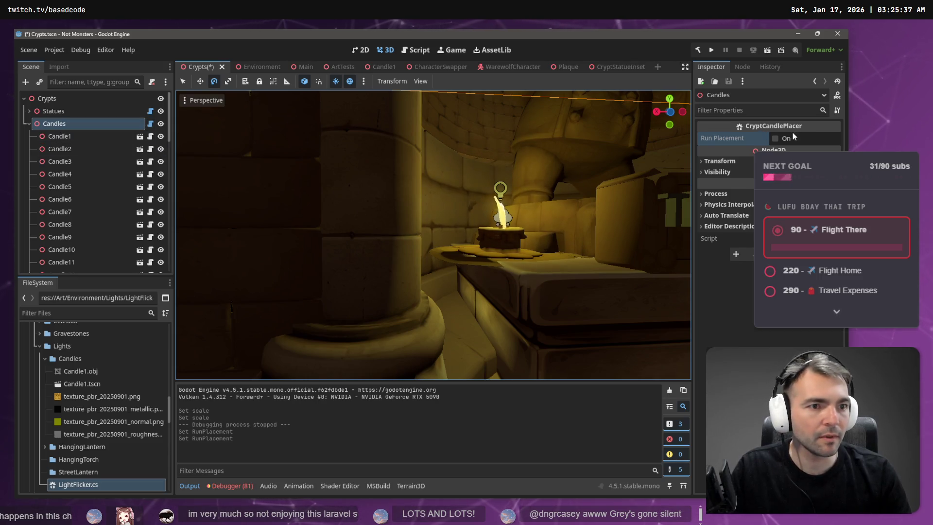
click(775, 139)
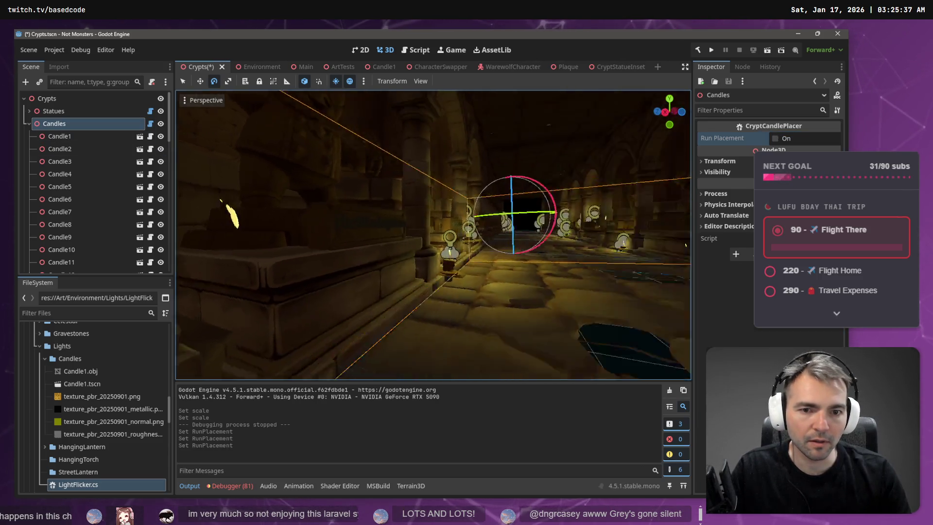
key(w)
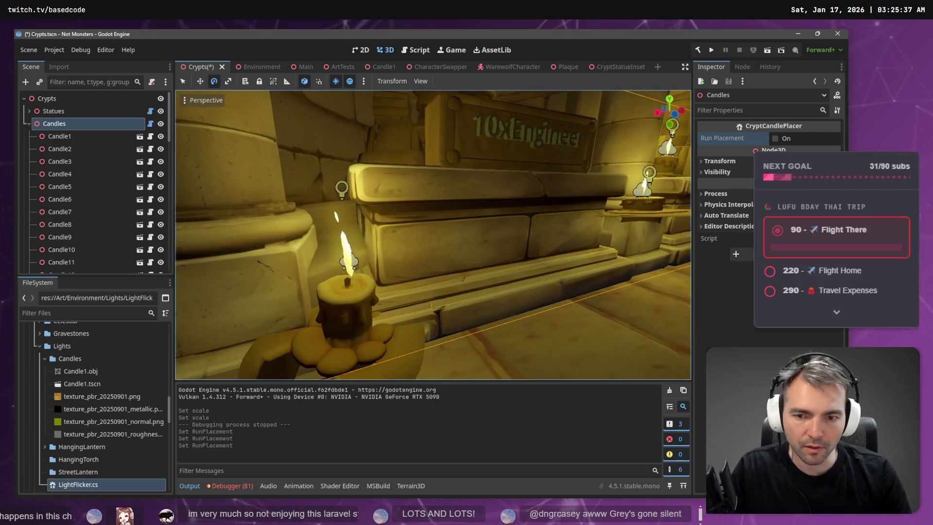
key(w)
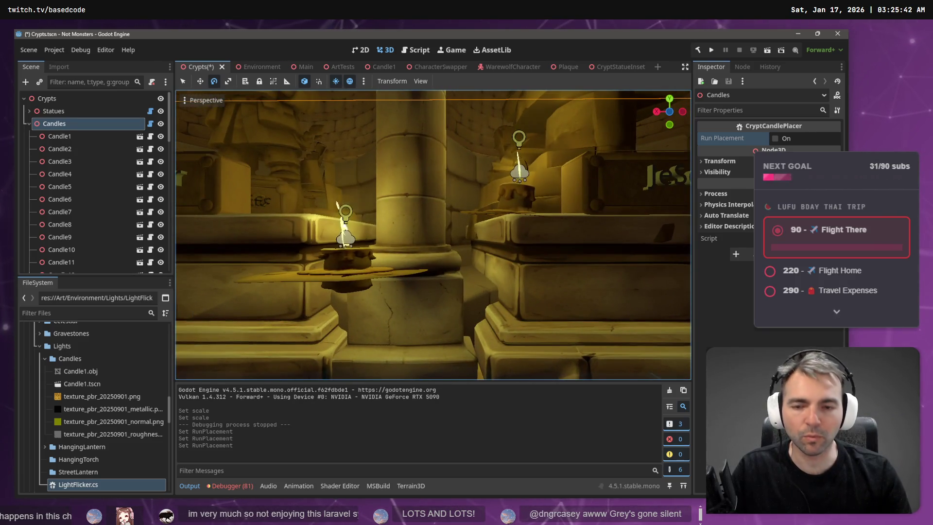
click(347, 269)
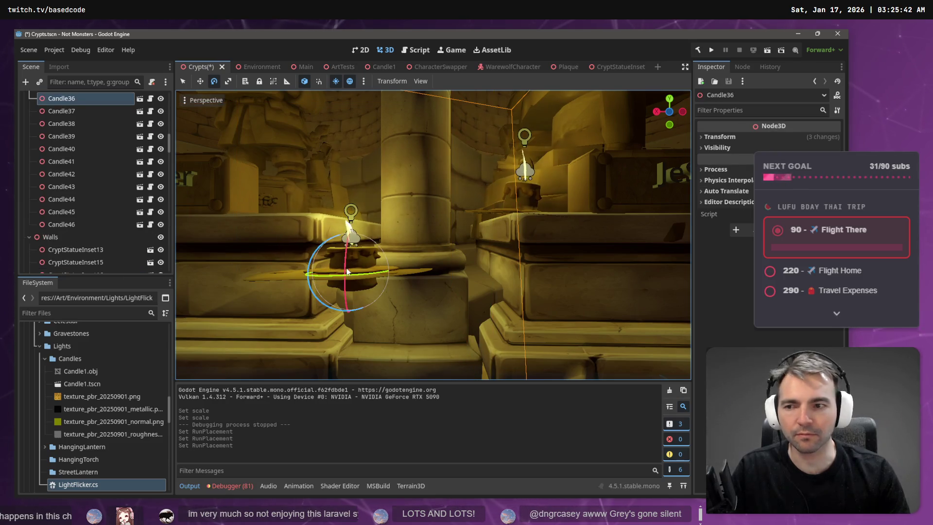
click(722, 138)
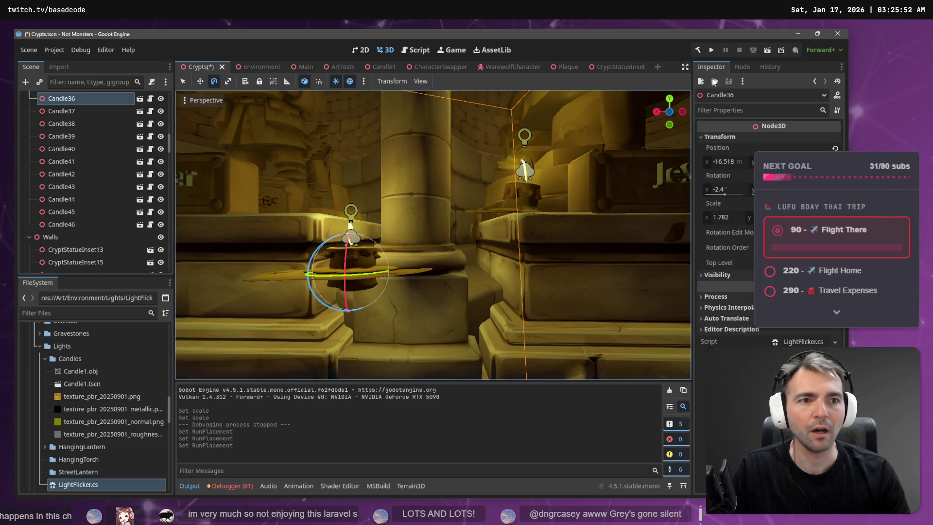
click(697, 50)
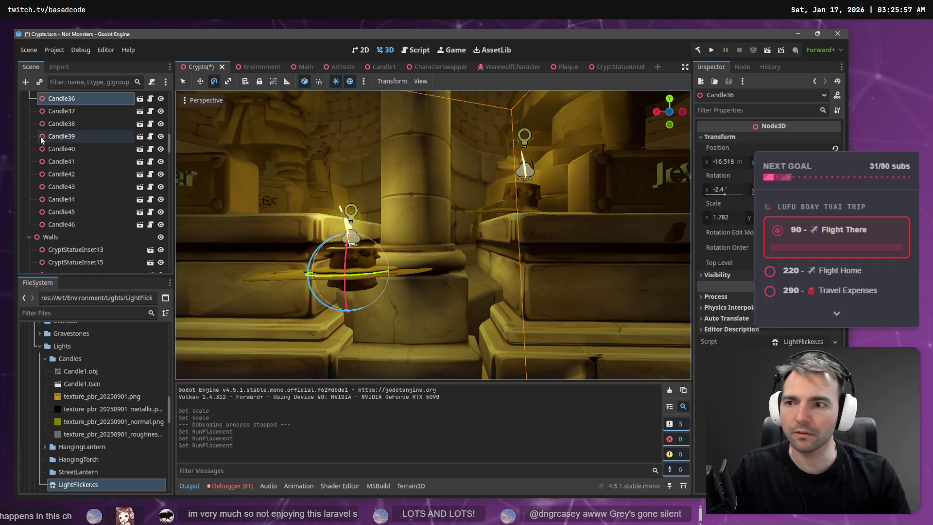
scroll(83, 186, up, 1)
click(83, 185)
key(Left)
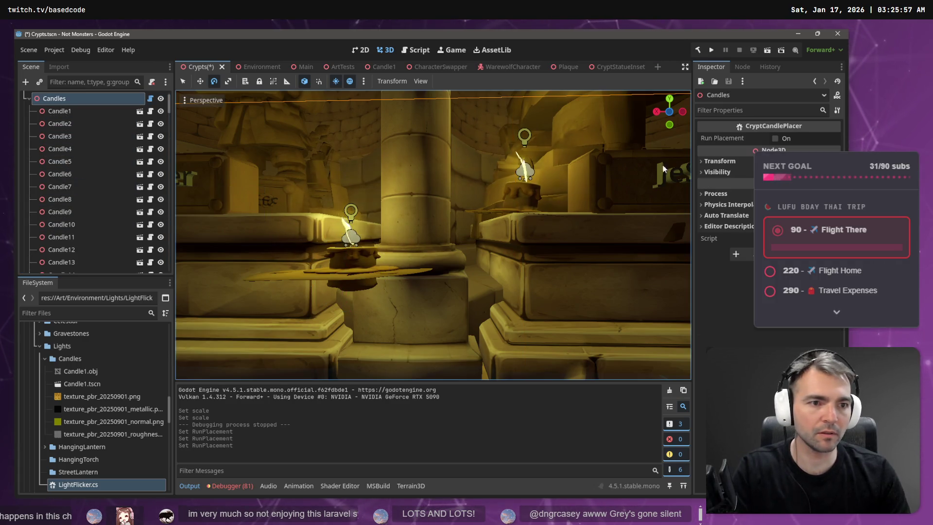
click(775, 138)
key(w)
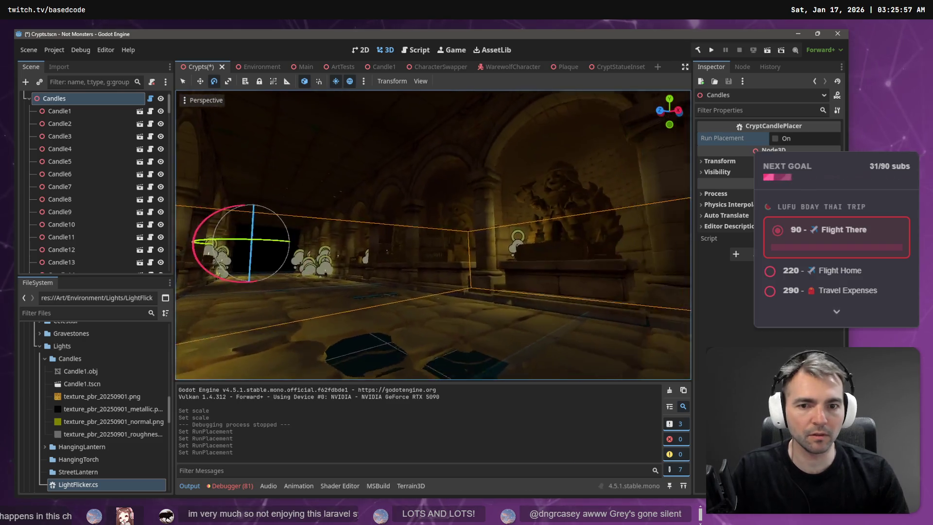
key(w)
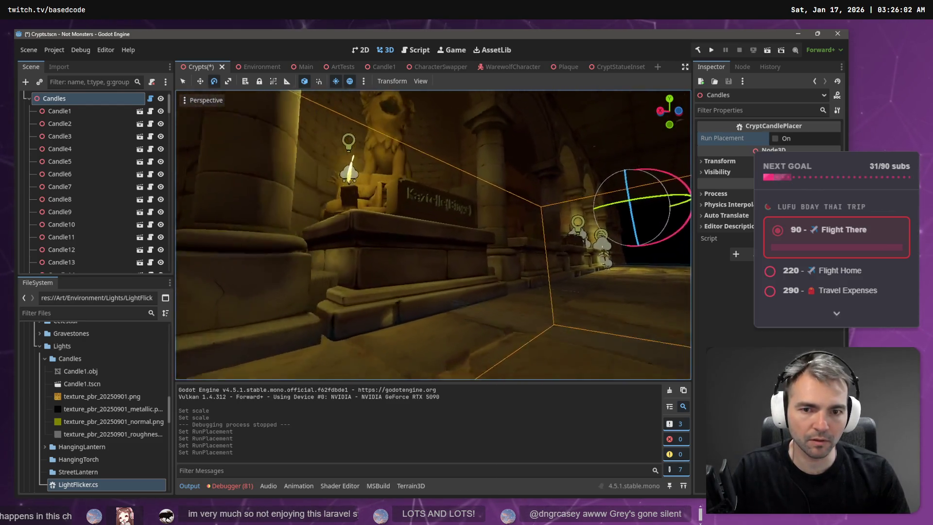
key(w)
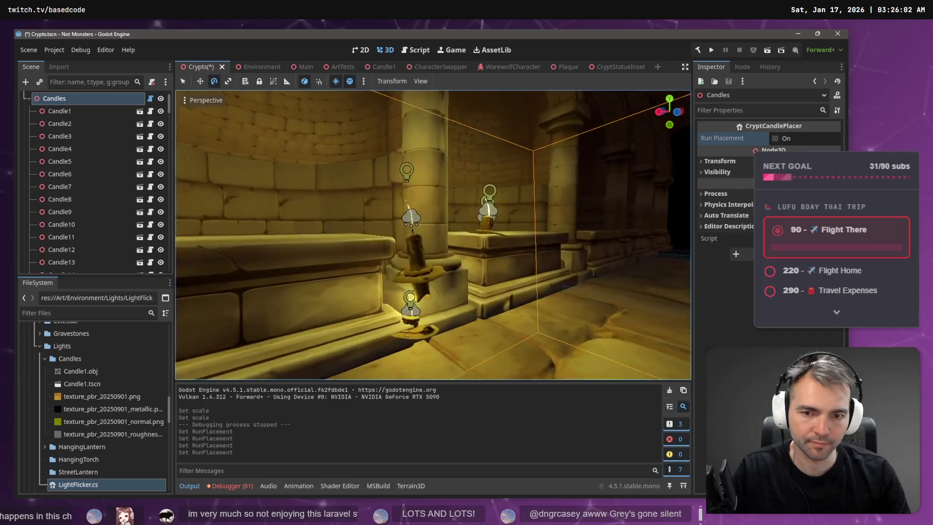
key(w)
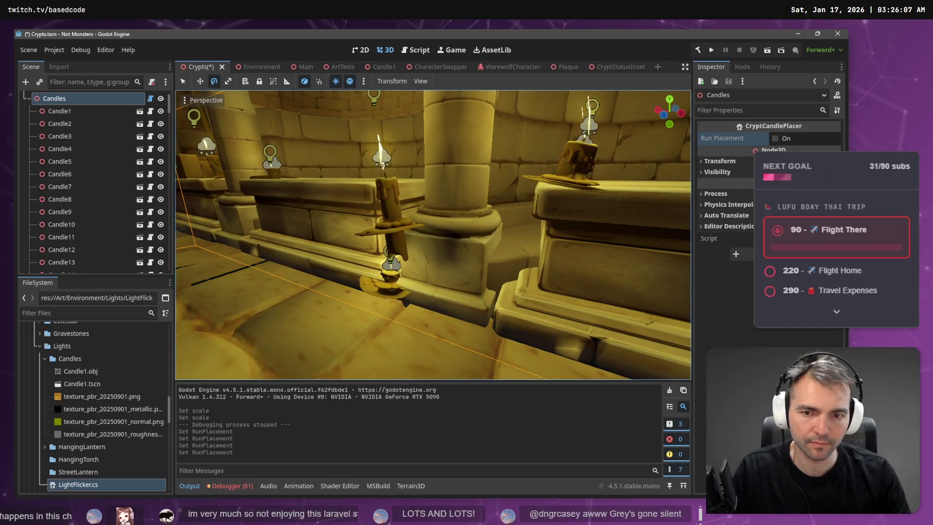
key(w)
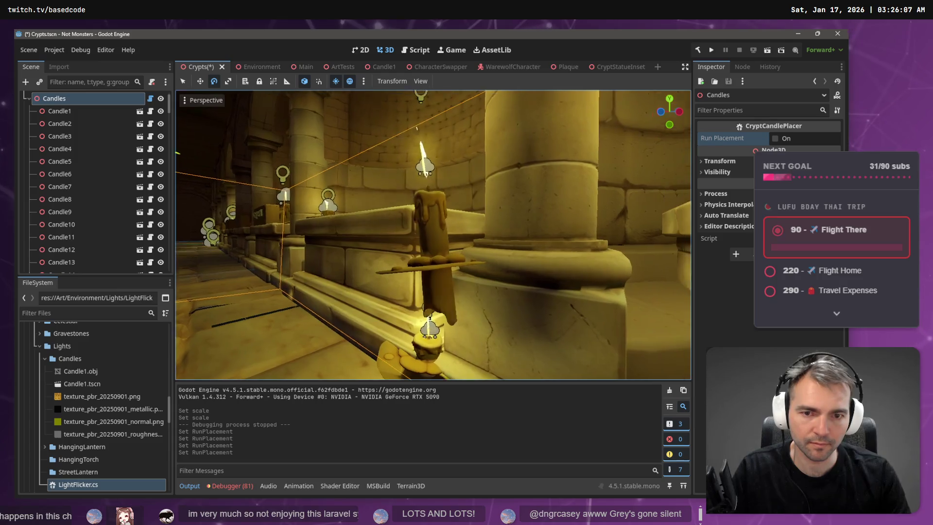
key(w)
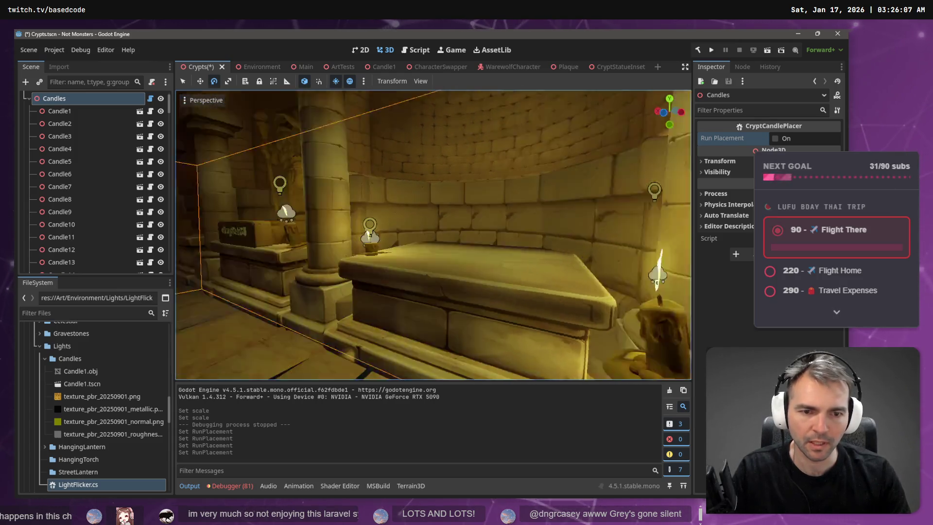
key(alt+Tab)
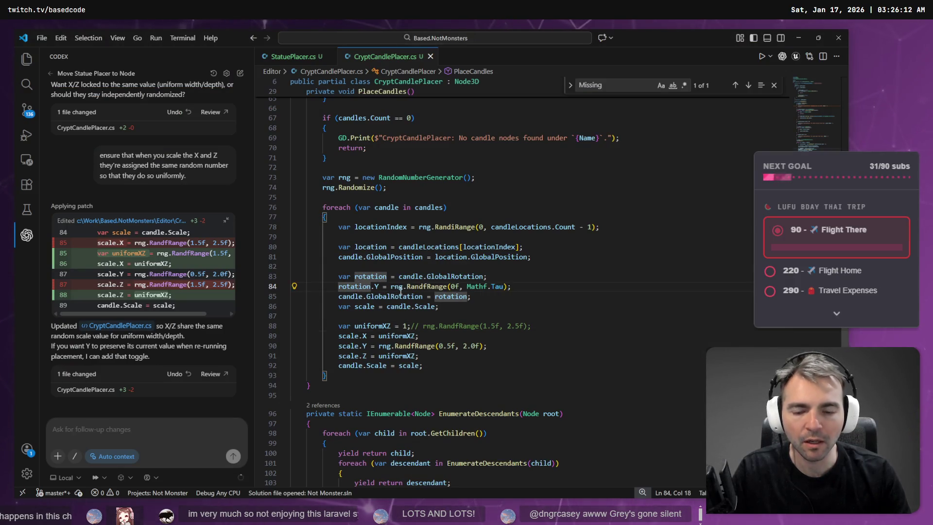
key(alt+Tab)
key(s)
key(w)
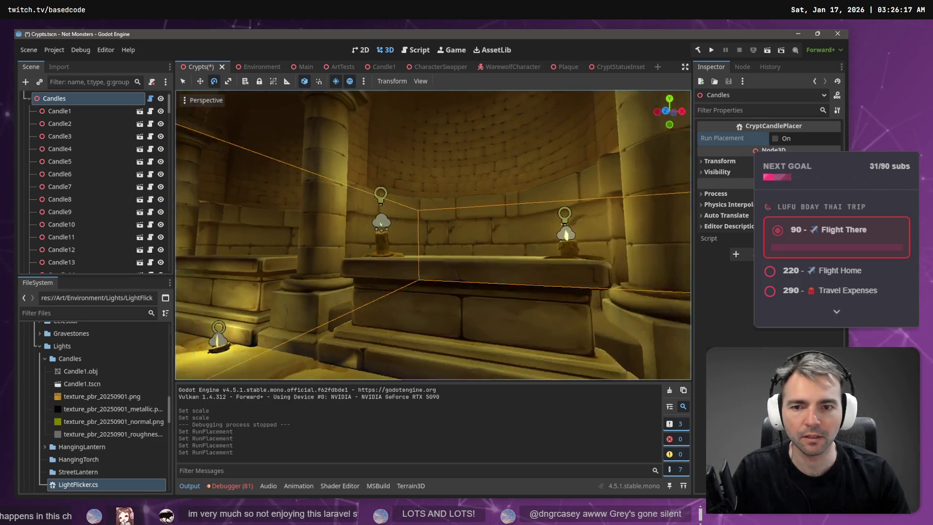
key(a)
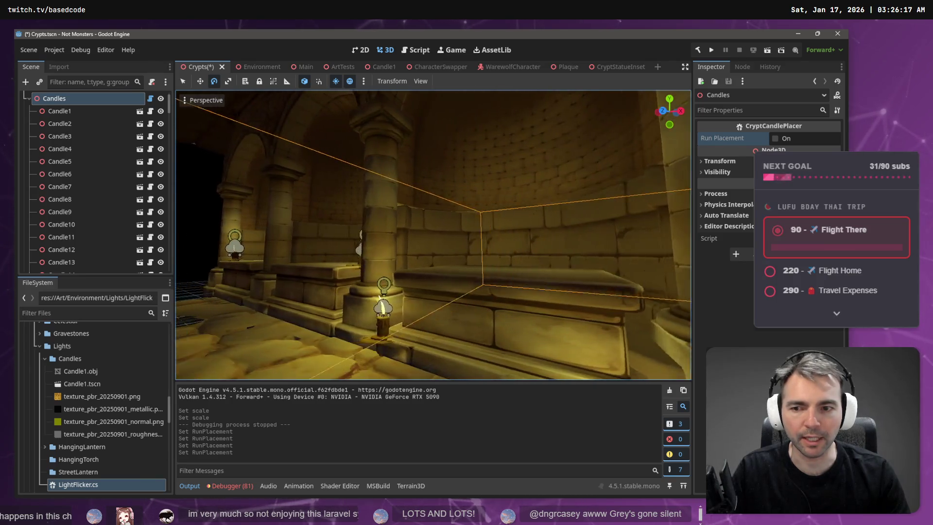
key(w)
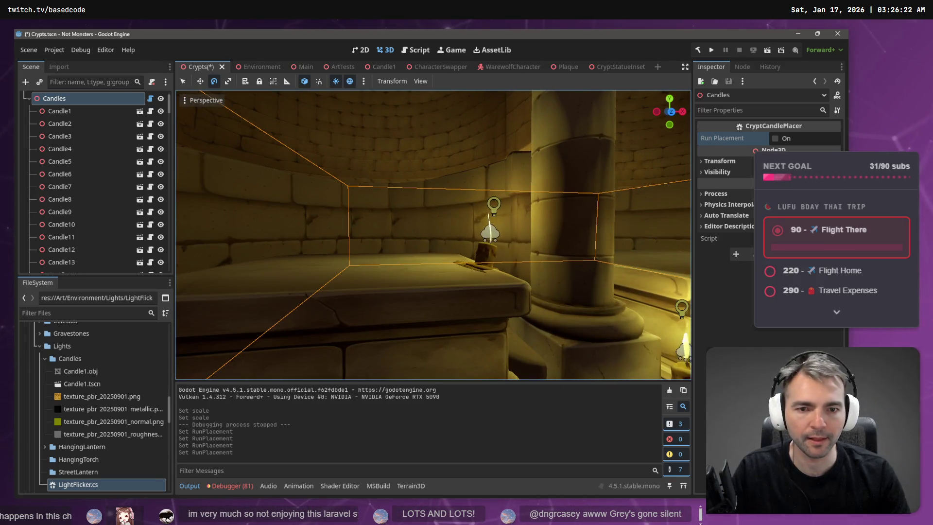
key(s)
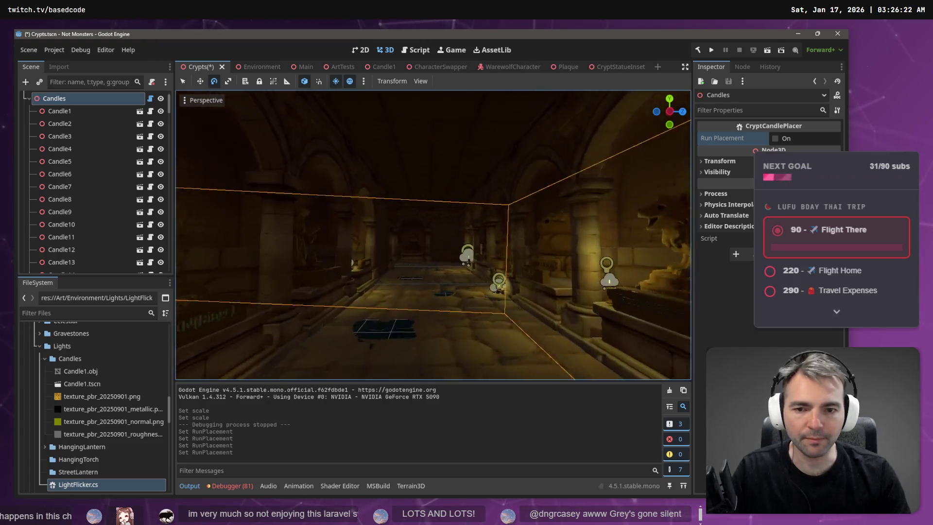
key(d)
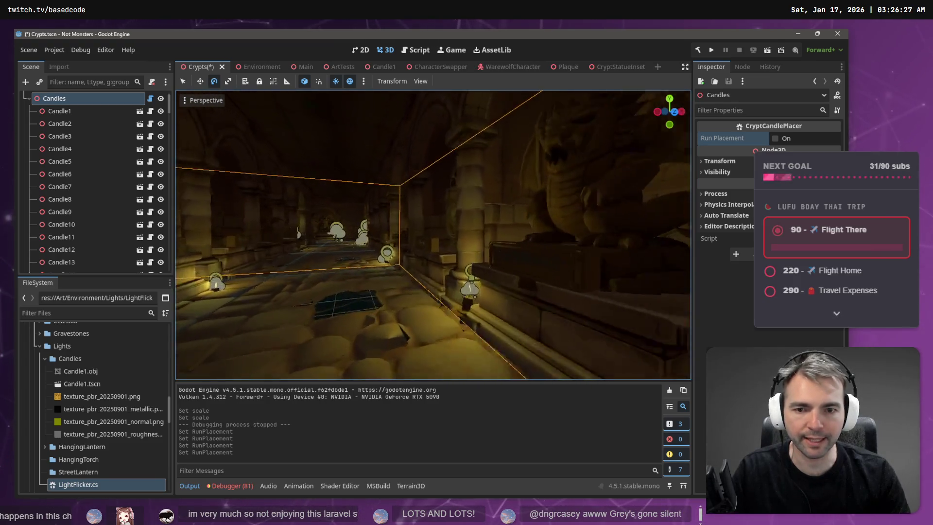
key(a)
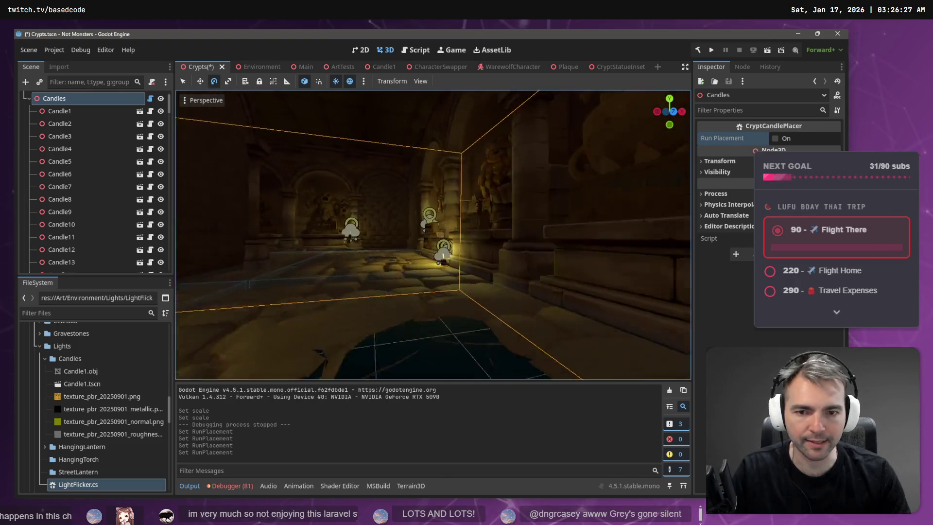
key(w)
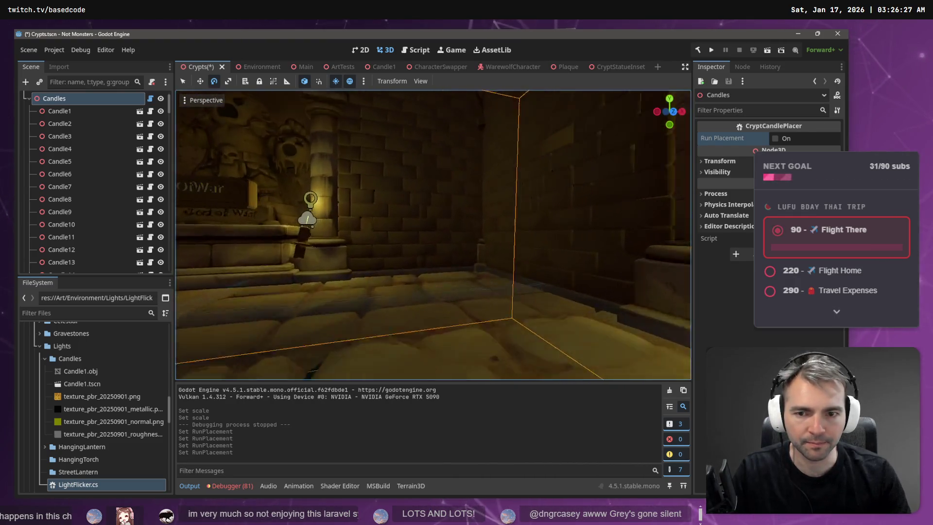
key(a)
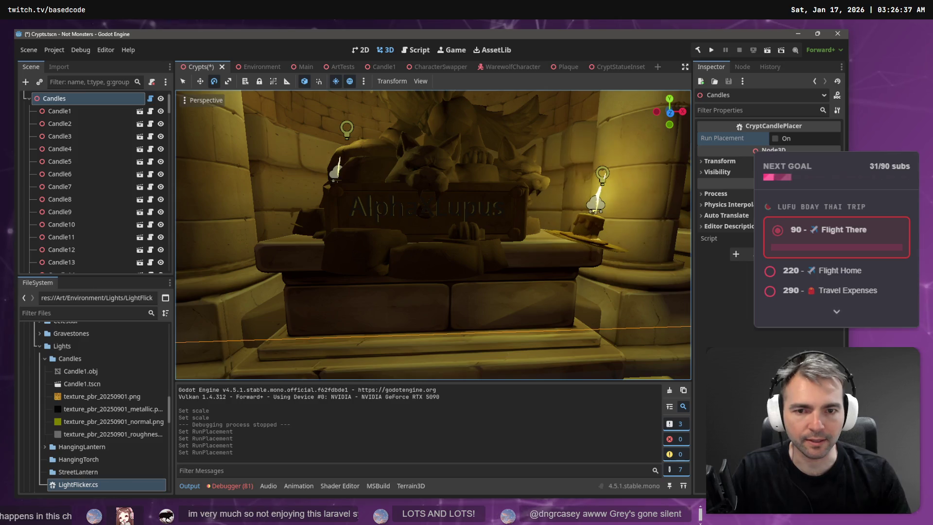
key(s)
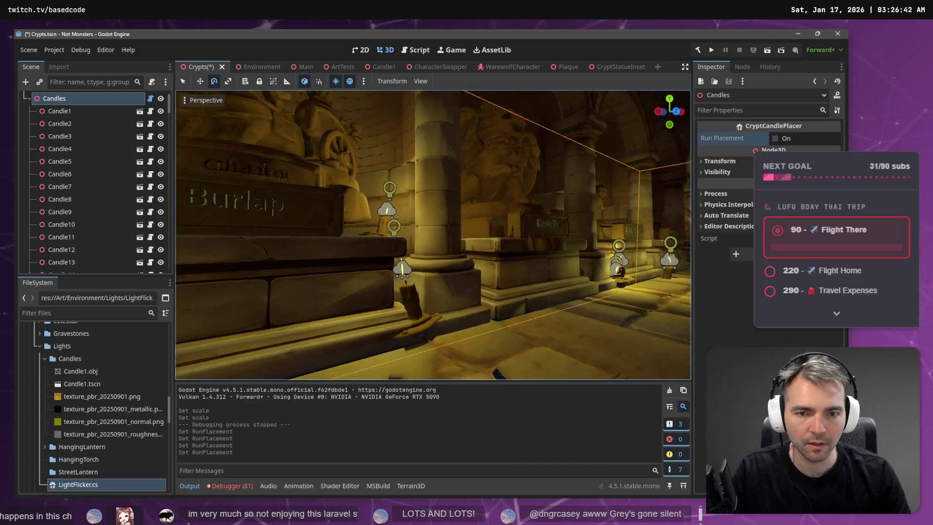
key(s)
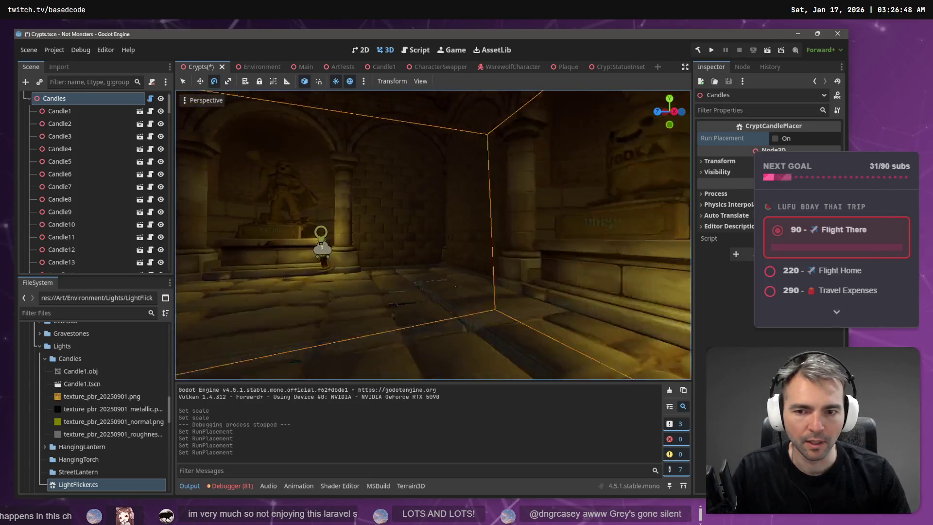
key(w)
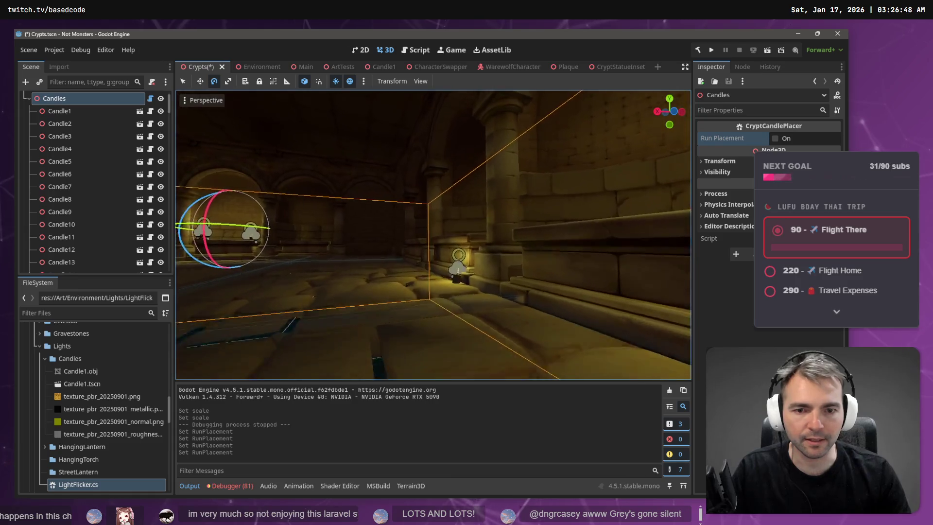
key(w)
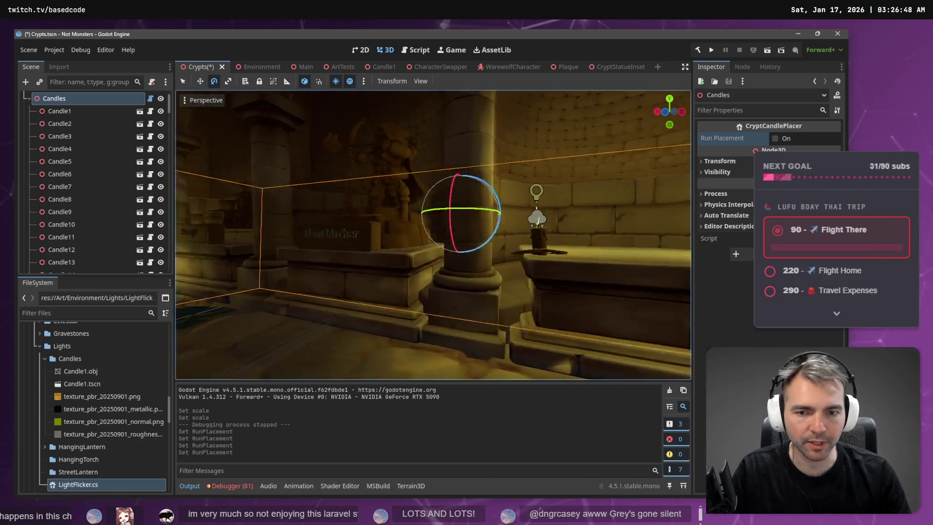
key(s)
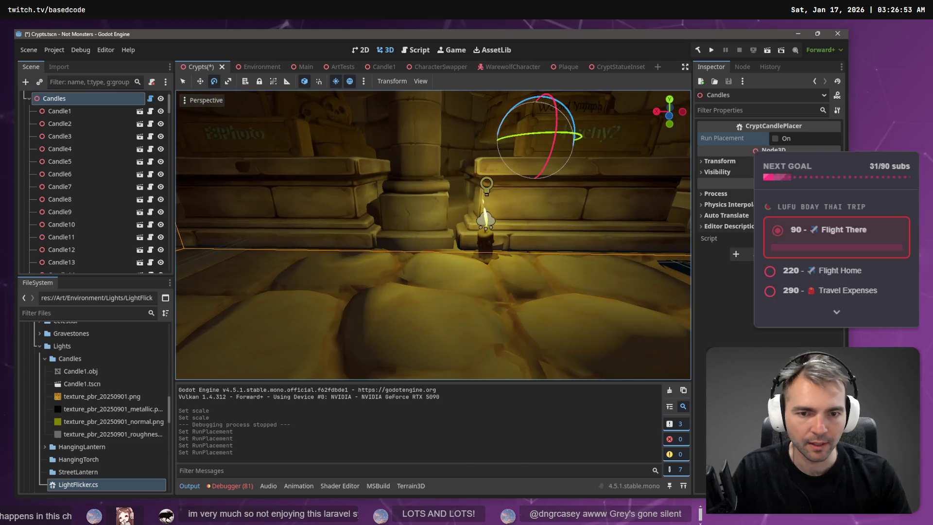
key(w)
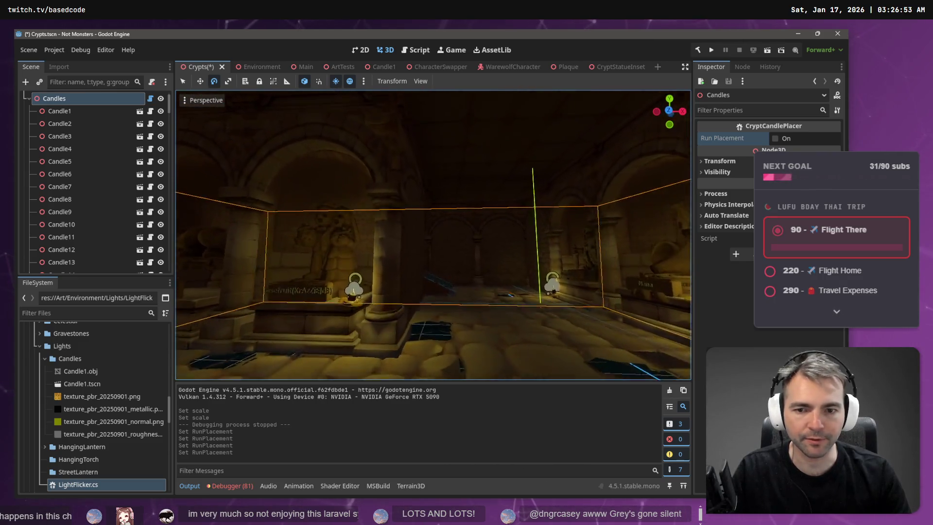
key(s)
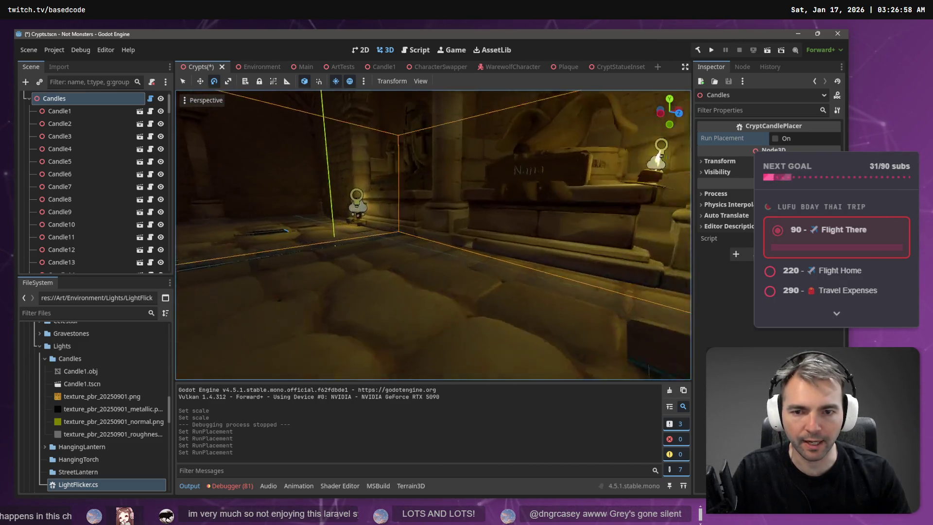
key(w)
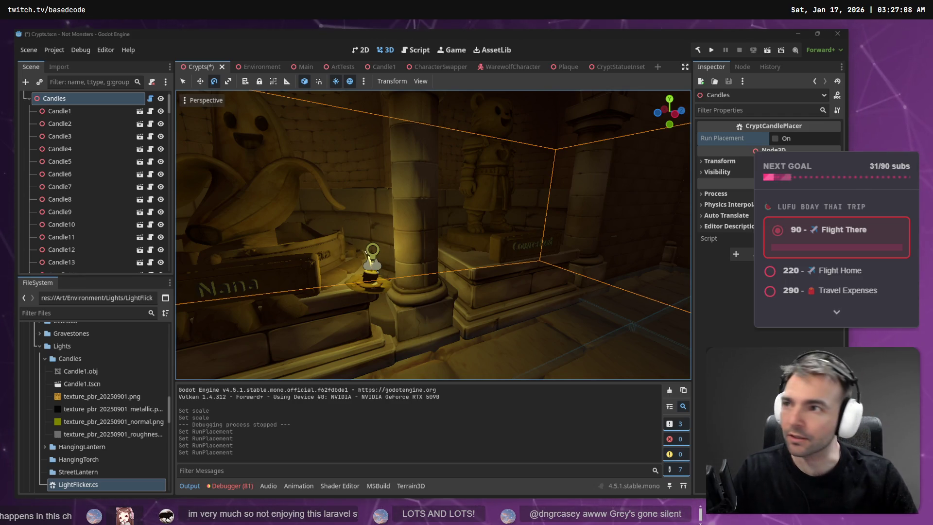
- Load twitch.tv in a maximised browser window and expand the full Followed Channels list
text(https://www.twitch.tv/)
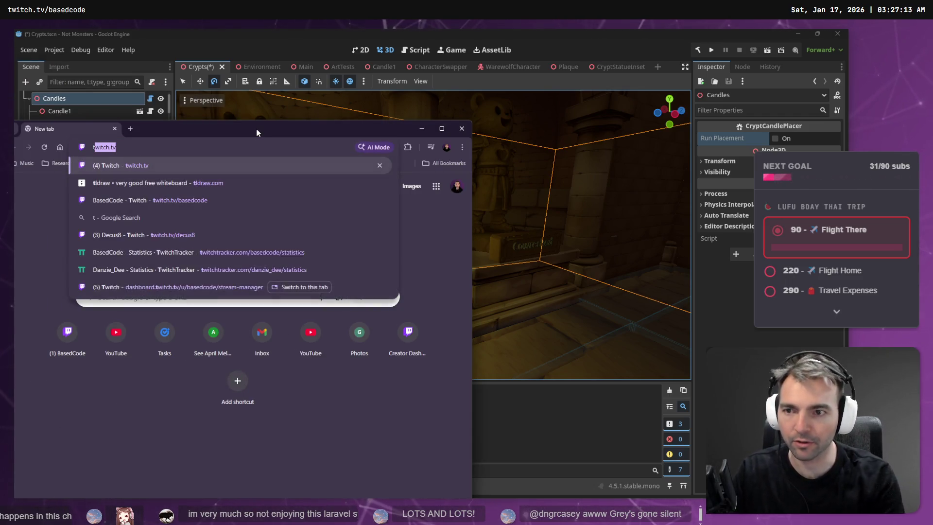
key(Return)
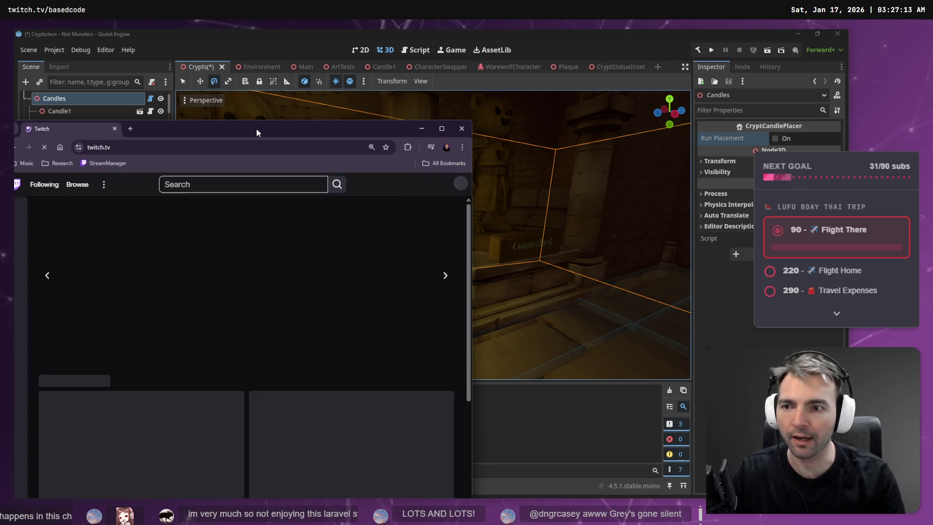
double_click(270, 131)
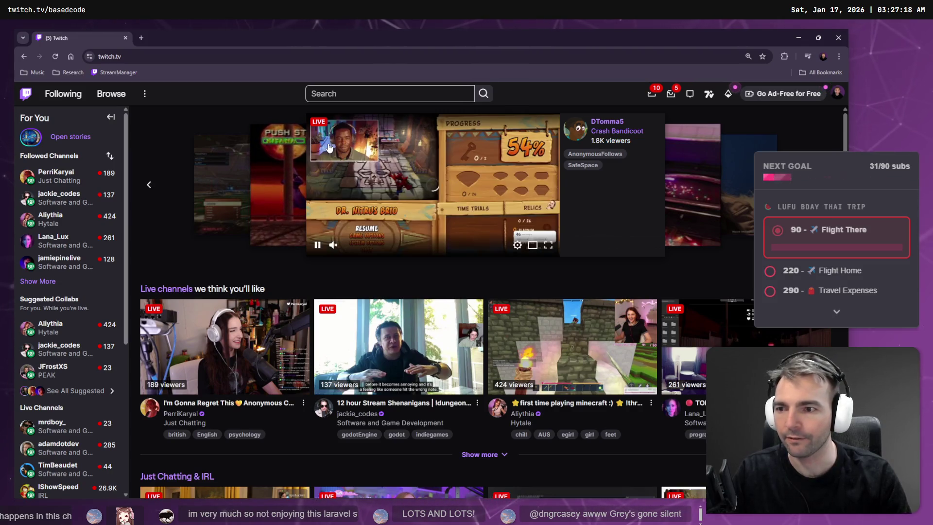
click(37, 282)
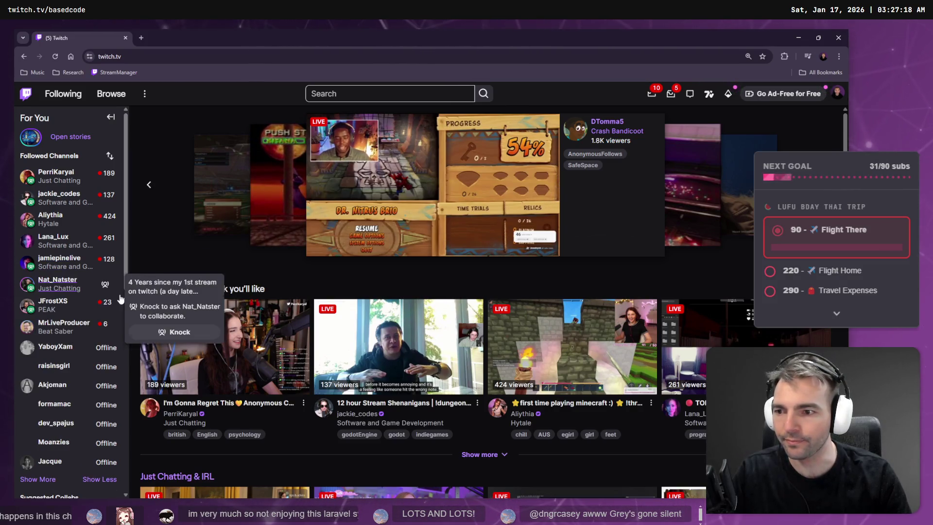
- Open a followed channel in a new tab, close it, then open another followed channel's tab
middle_click(58, 284)
click(168, 32)
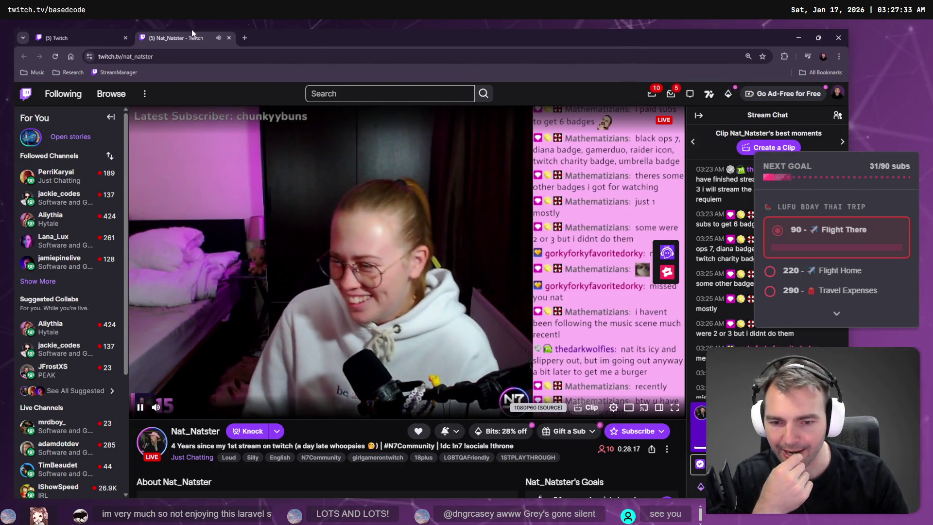
key(ctrl+w)
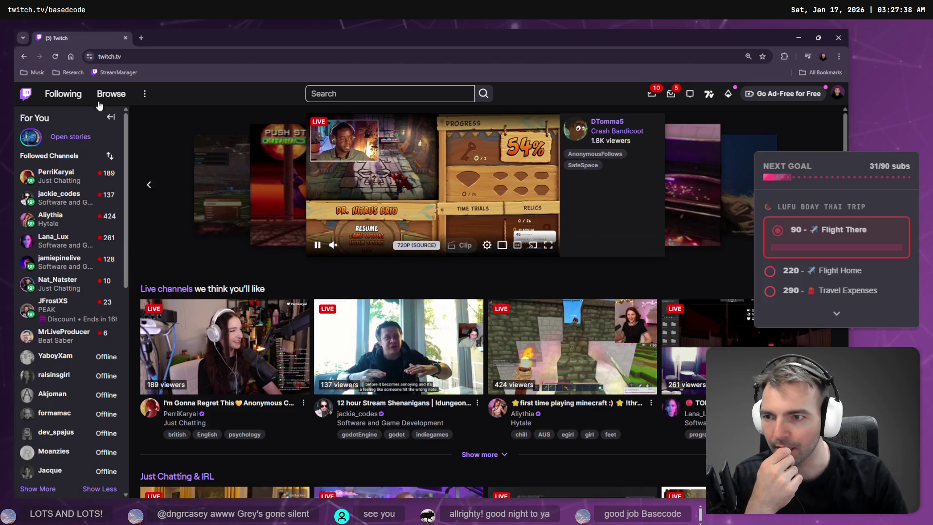
middle_click(63, 335)
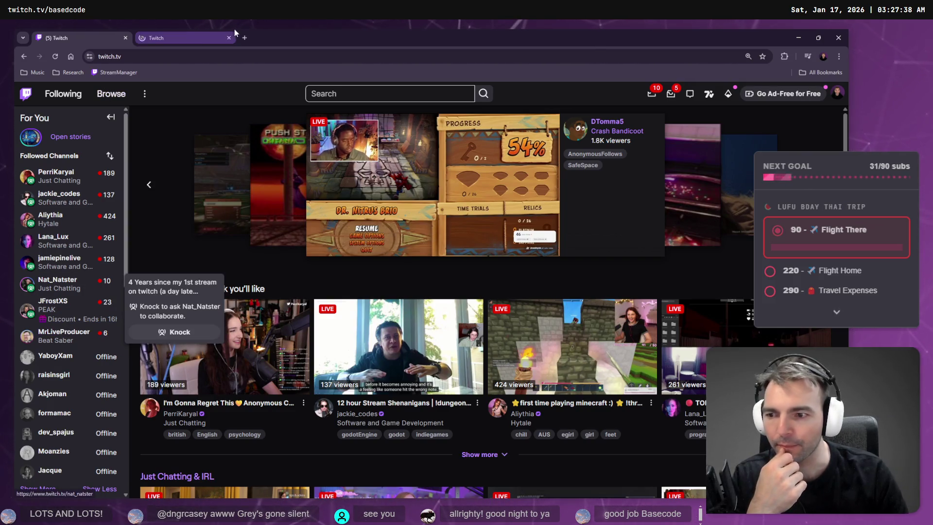
click(198, 33)
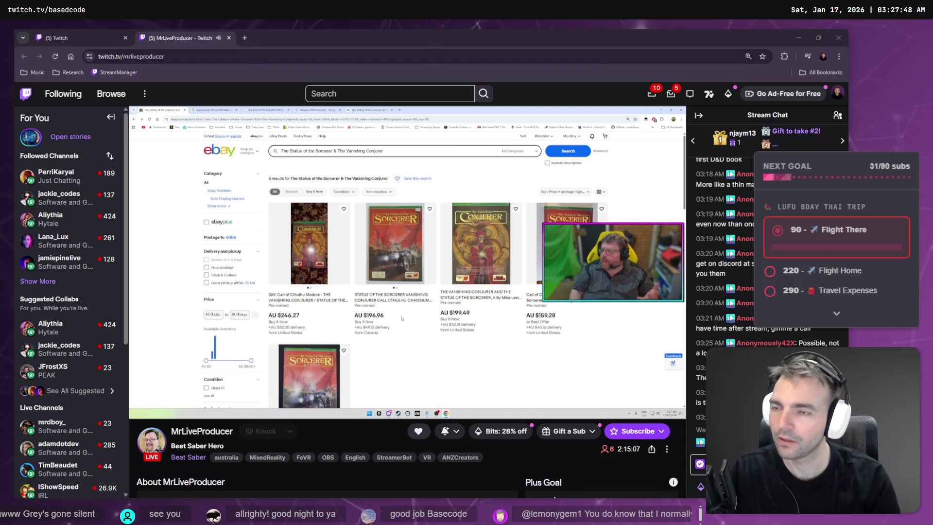
- Inspect the live channel's URL in the address bar, selecting its domain part
click(148, 58)
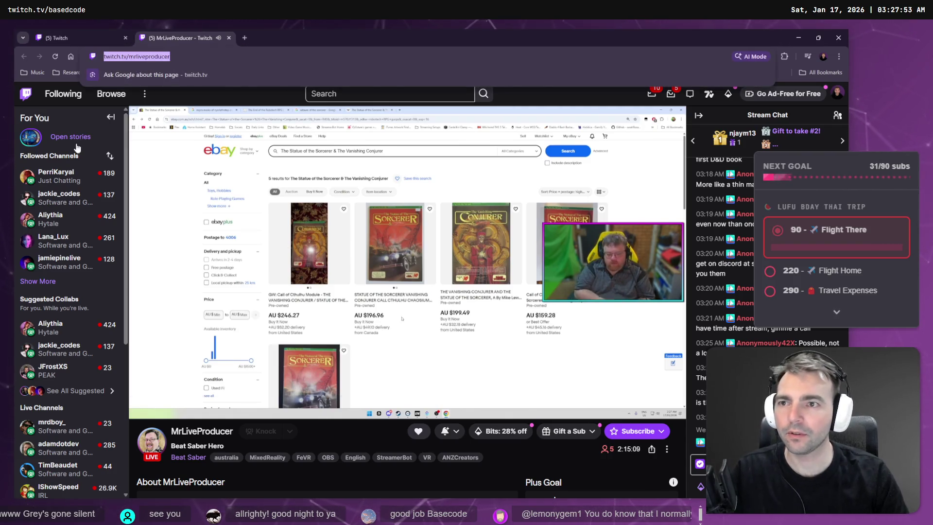
drag(138, 57, 164, 57)
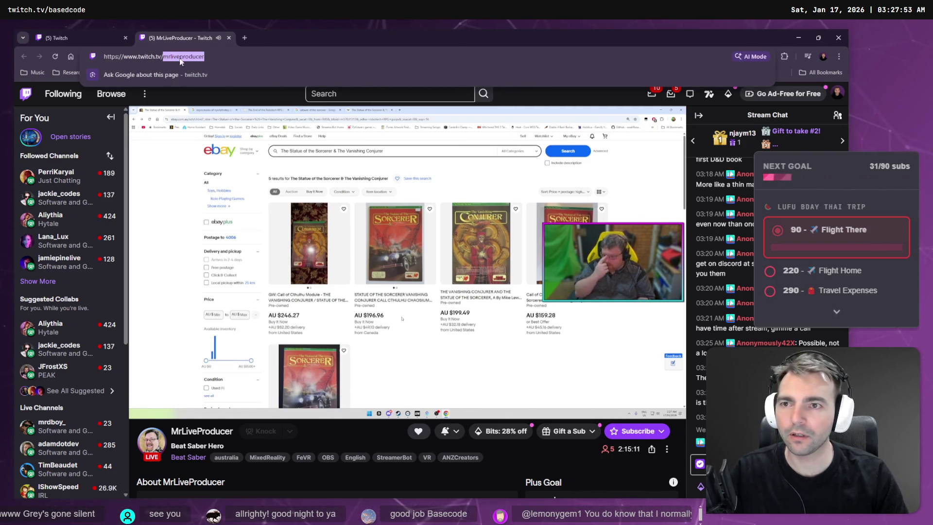
key(alt+Tab)
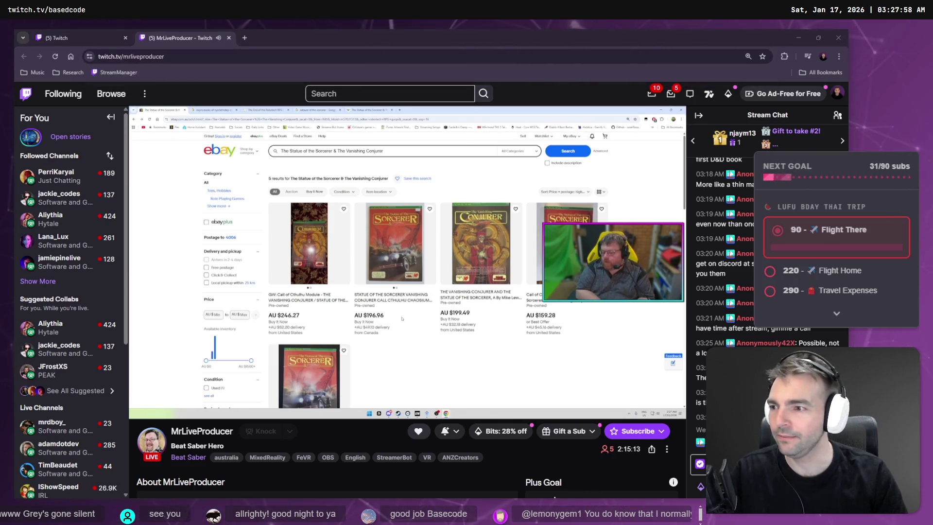